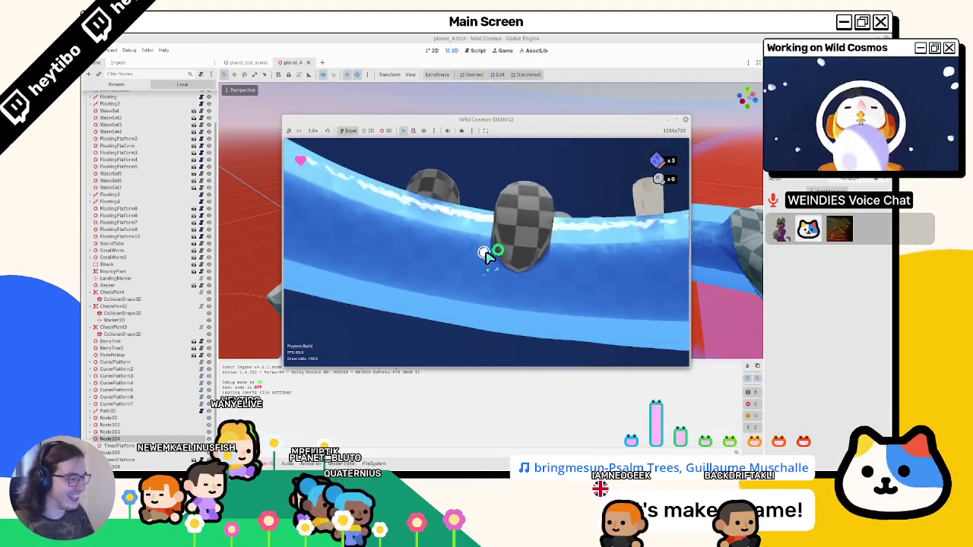
# Step: Stop the Wild Cosmos playtest with F8 and return to planet_4.blend in Blender
pyautogui.press('F8')
pyautogui.hotkey('alt', 'Tab')
# Step: Orbit the torus planet and enter Edit Mode on PlanetMesh, undoing two vertex adjustments
pyautogui.scroll(-3, 430, 282)
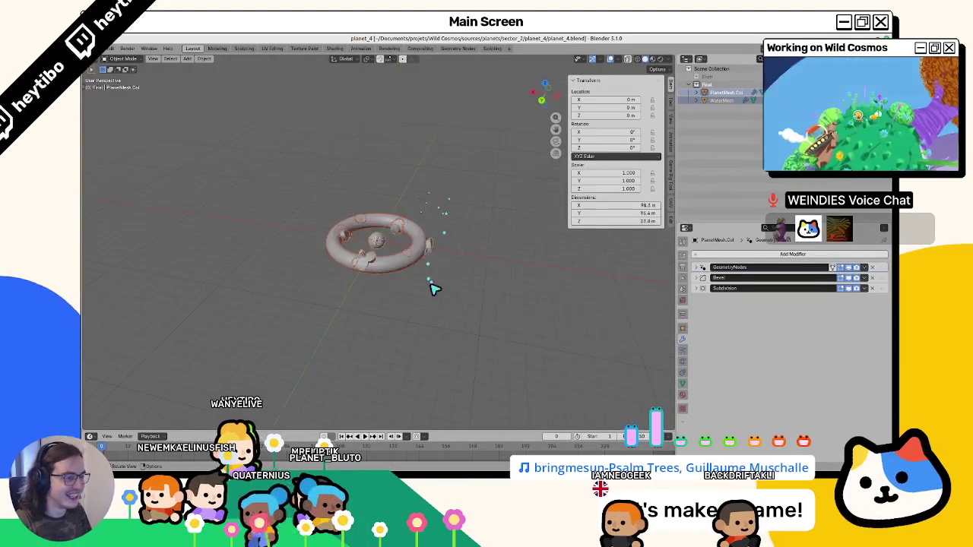
pyautogui.scroll(6, 461, 306)
pyautogui.moveTo(389, 294)
pyautogui.mouseDown()
pyautogui.moveTo(383, 185)
pyautogui.moveTo(288, 220)
pyautogui.moveTo(378, 292)
pyautogui.moveTo(315, 185)
pyautogui.moveTo(330, 76)
pyautogui.moveTo(383, 178)
pyautogui.moveTo(402, 170)
pyautogui.moveTo(380, 269)
pyautogui.mouseUp()
pyautogui.hotkey('ctrl', 'Tab')
pyautogui.press('Tab')
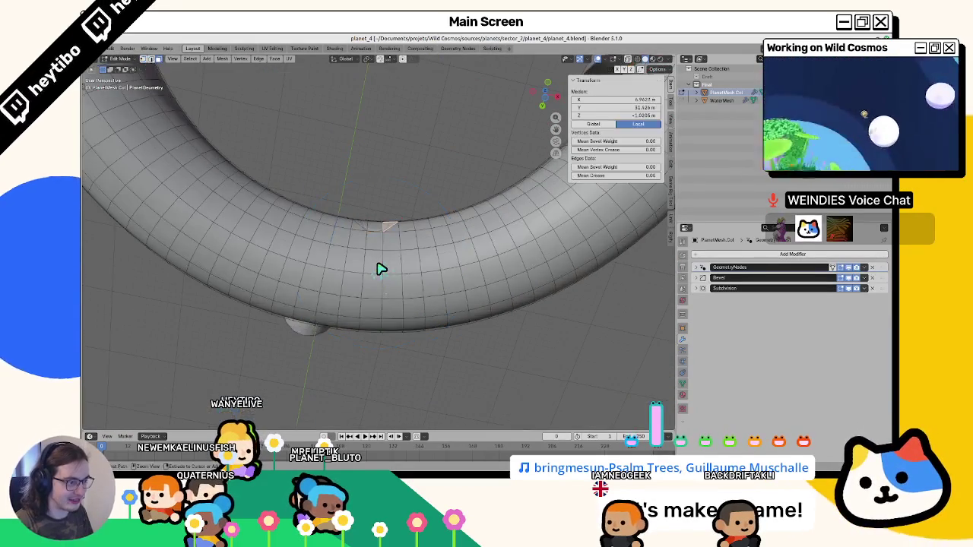
pyautogui.hotkey('ctrl', 'z')
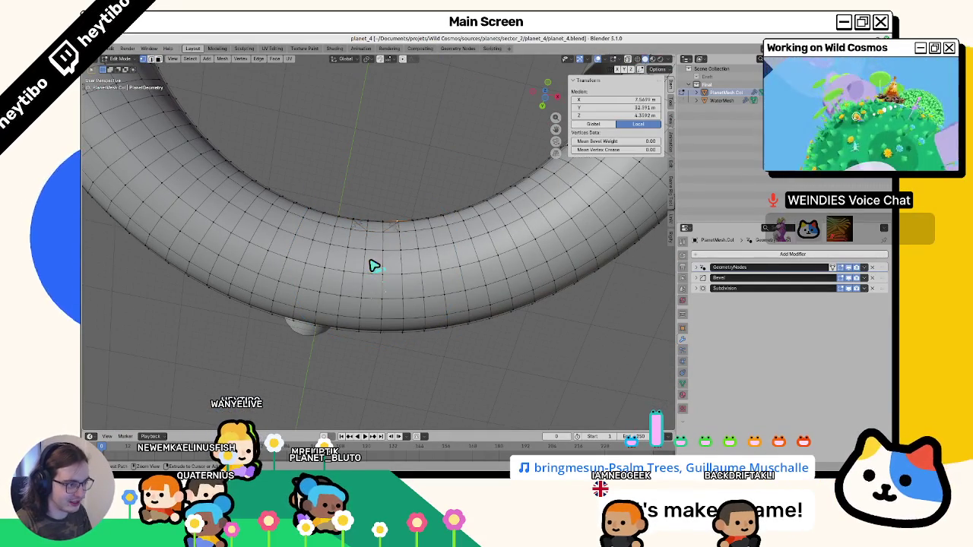
pyautogui.hotkey('ctrl', 'z')
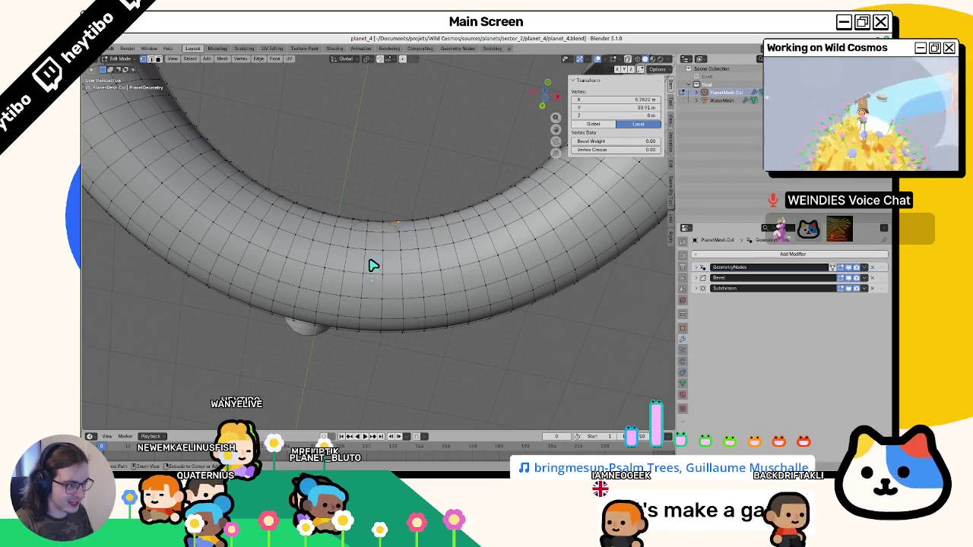
# Step: Cycle PlanetMesh through Vertex Paint and Object Mode, ending back in Edit Mode
pyautogui.press('Tab')
pyautogui.hotkey('ctrl', 'Tab')
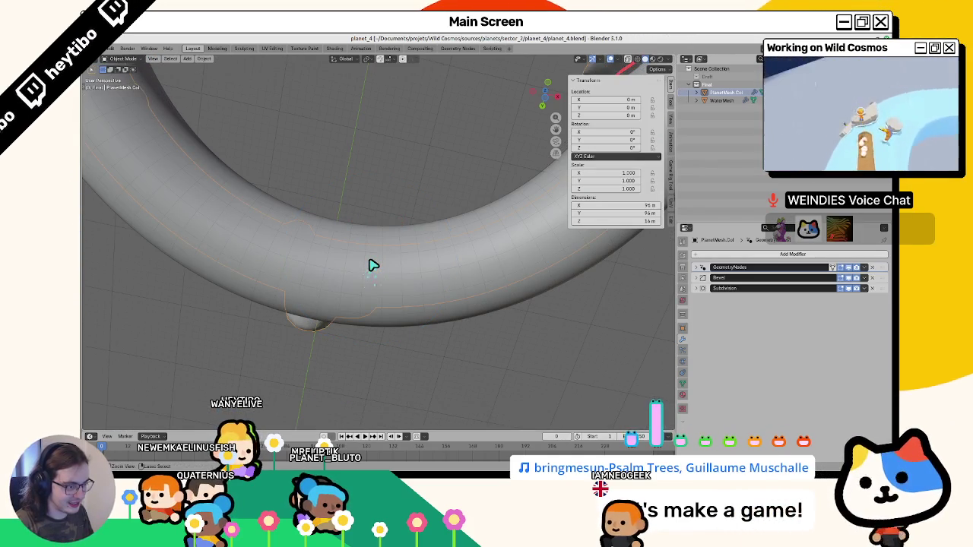
pyautogui.hotkey('ctrl', 'Tab')
pyautogui.press('Tab')
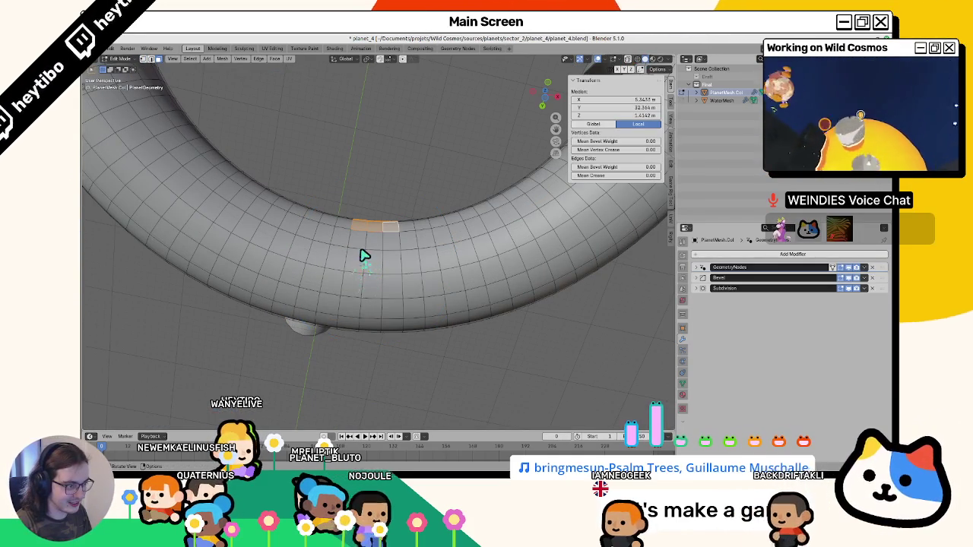
# Step: Select a rectangular block of ring faces and fill them with the brush colour in Vertex Paint
pyautogui.keyDown('ctrl'); pyautogui.keyDown('shift'); pyautogui.click(390, 318); pyautogui.keyUp('shift'); pyautogui.keyUp('ctrl')
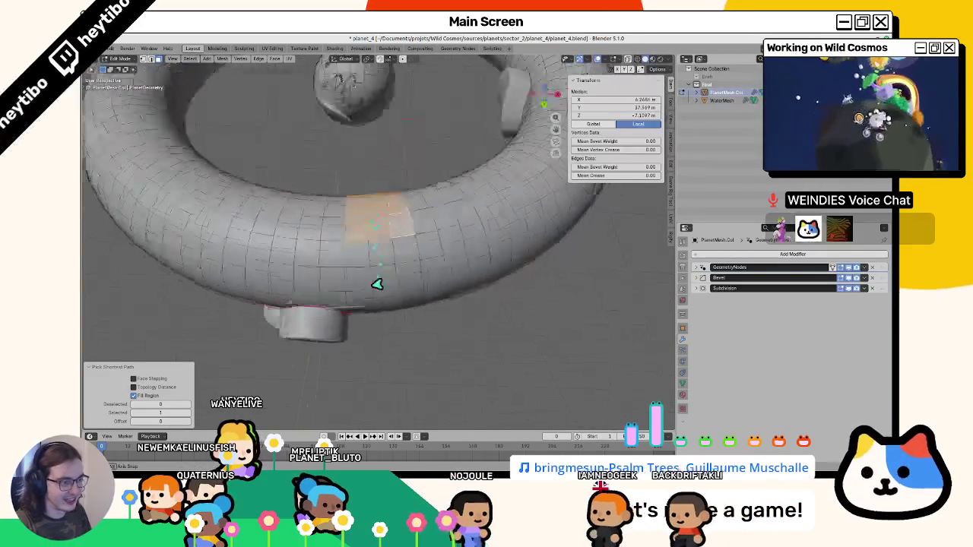
pyautogui.moveTo(377, 285); pyautogui.dragTo(369, 325)
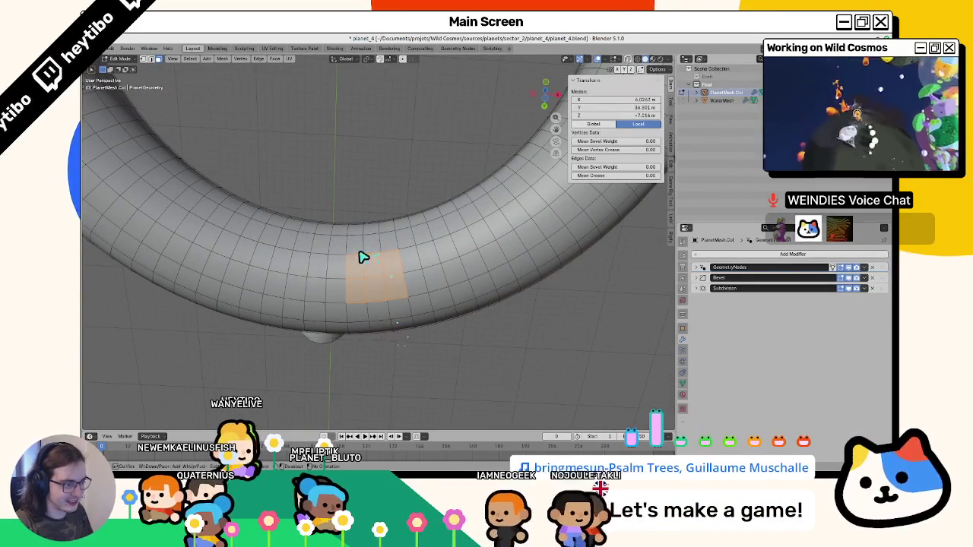
pyautogui.press('Tab')
pyautogui.hotkey('shift', 'k')
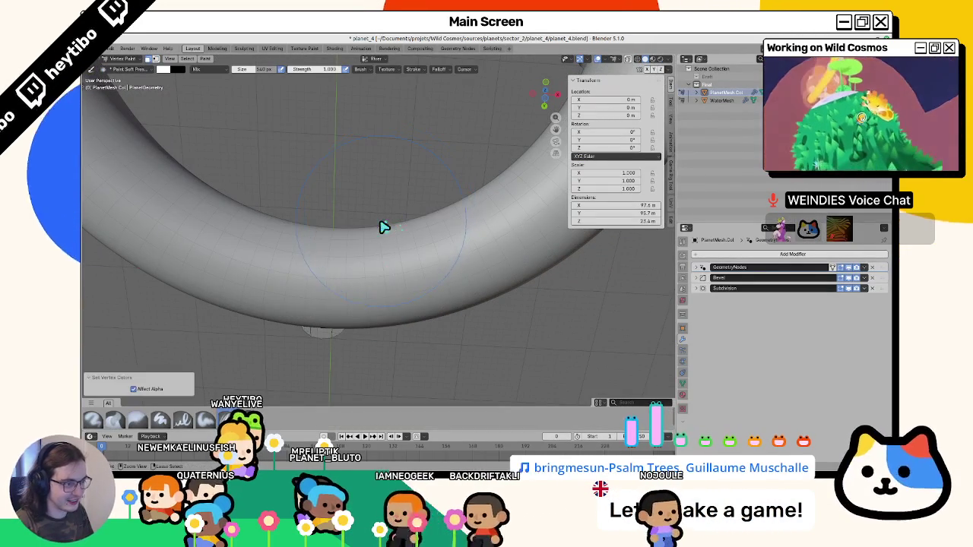
# Step: Set the brush colour to black and paint a black patch on the ring
pyautogui.click(360, 69)
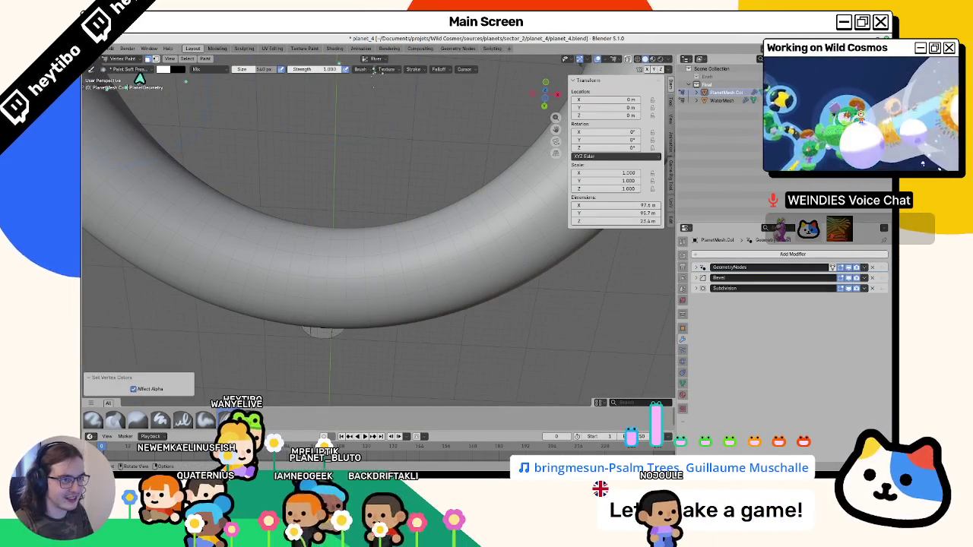
pyautogui.click(163, 70)
pyautogui.moveTo(228, 83); pyautogui.dragTo(228, 139)
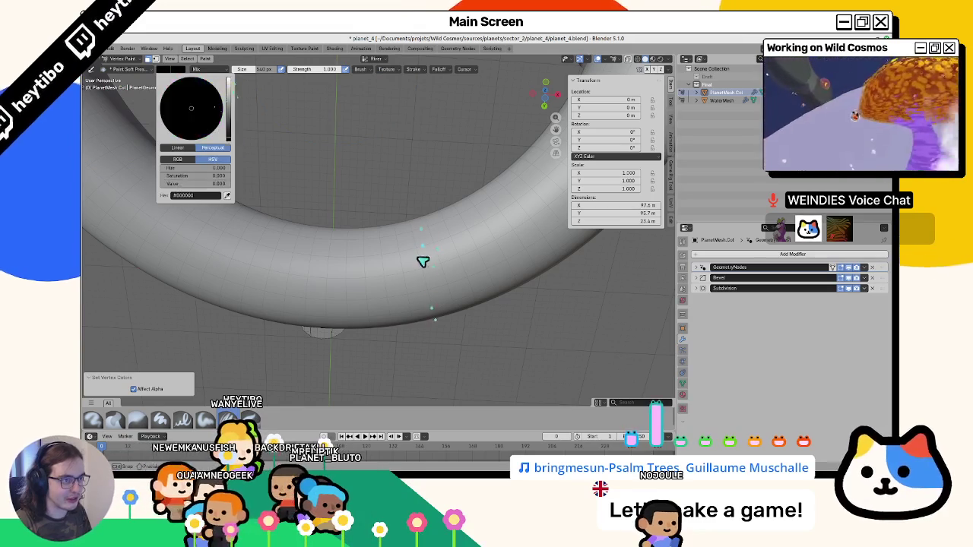
pyautogui.moveTo(326, 167); pyautogui.dragTo(363, 178)
# Step: Choose the colour layer, fill the selected patch with white, and leave painting
pyautogui.click(372, 60)
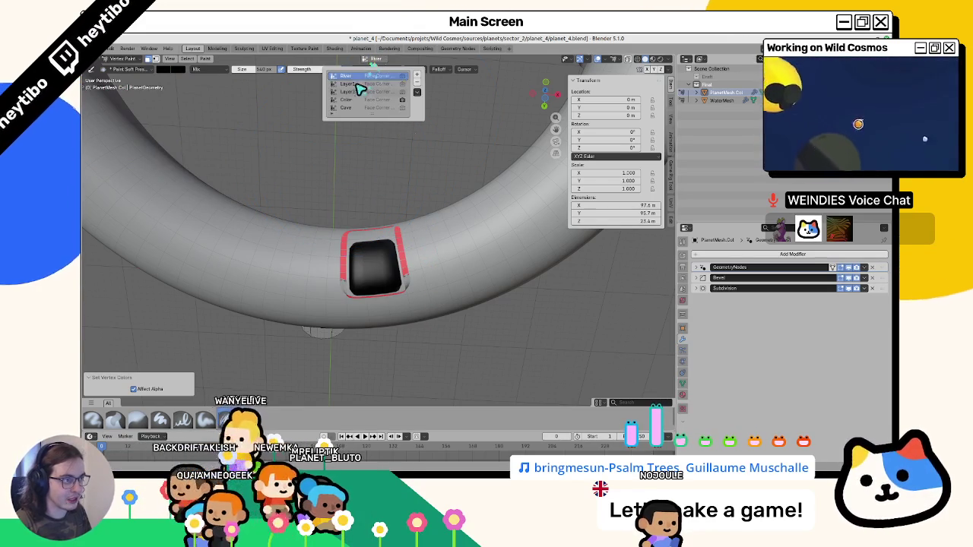
pyautogui.click(165, 69)
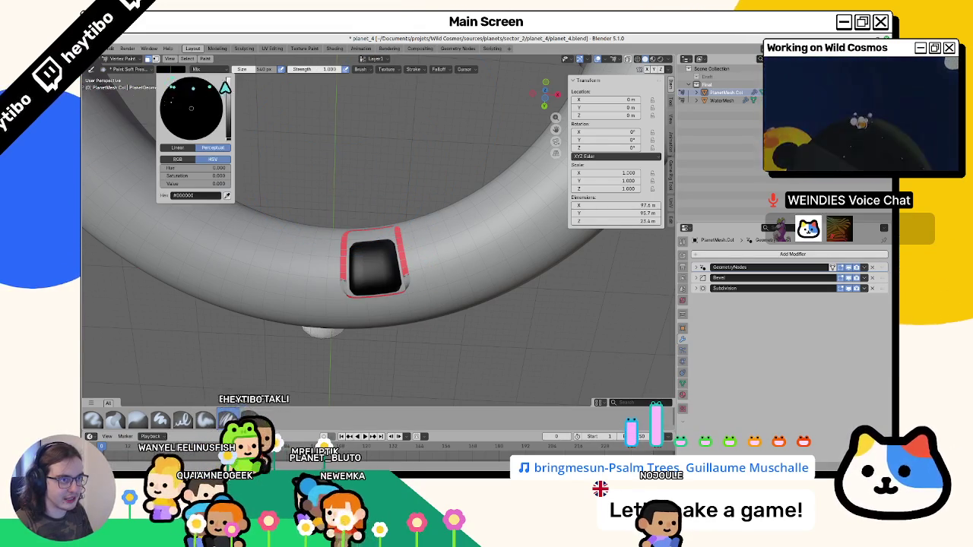
pyautogui.click(228, 83)
pyautogui.hotkey('shift', 'k')
pyautogui.moveTo(336, 148)
pyautogui.mouseDown()
pyautogui.moveTo(375, 156)
pyautogui.moveTo(412, 274)
pyautogui.moveTo(401, 237)
pyautogui.moveTo(243, 210)
pyautogui.mouseUp()
pyautogui.hotkey('ctrl', 'Tab')
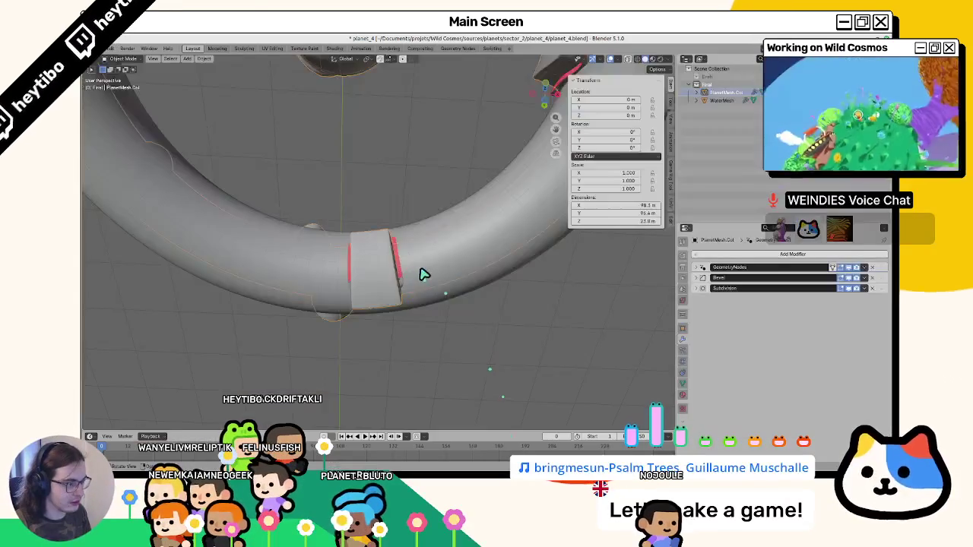
# Step: In Edit Mode, select vertices and edges around the platform block to inspect its geometry
pyautogui.scroll(2, 424, 274)
pyautogui.press('Tab')
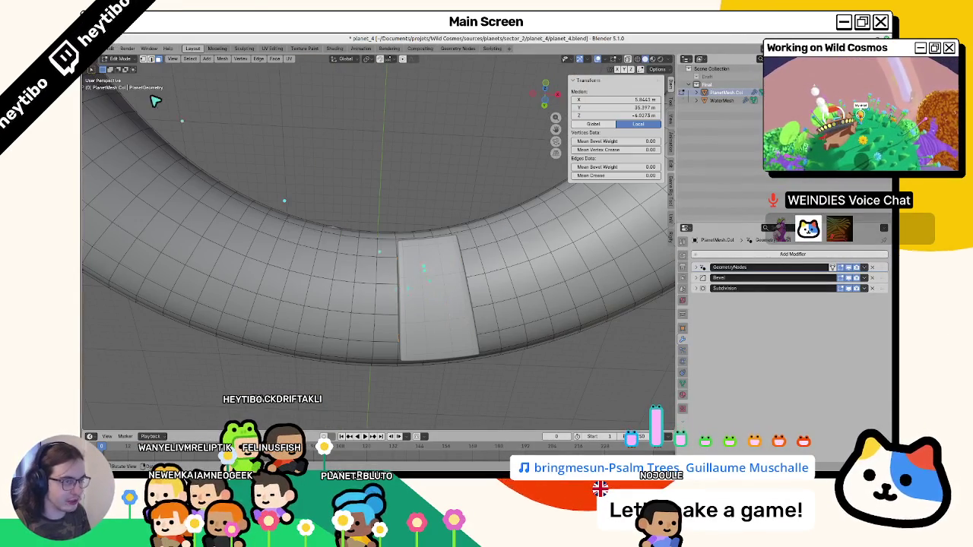
pyautogui.scroll(-5, 369, 262)
pyautogui.click(406, 297)
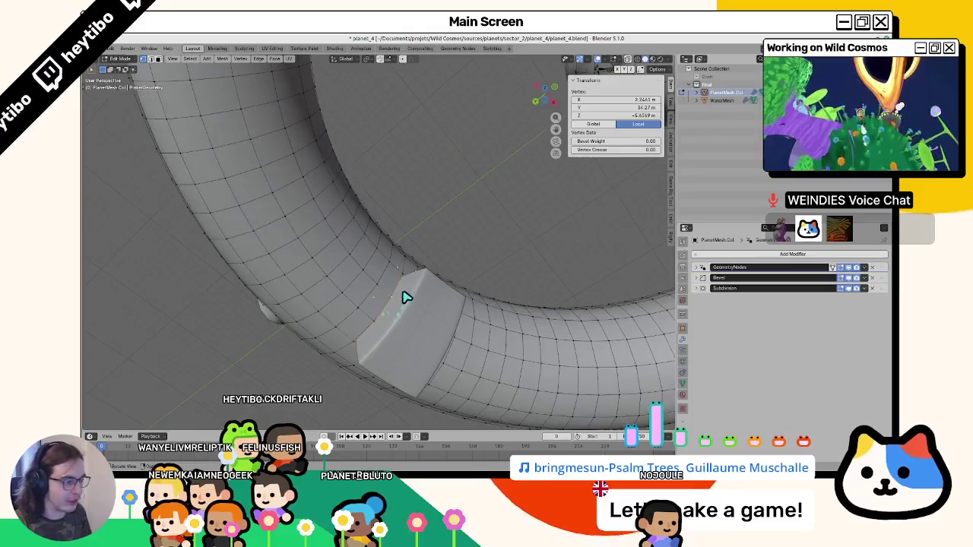
pyautogui.scroll(-5, 385, 274)
pyautogui.scroll(-5, 413, 299)
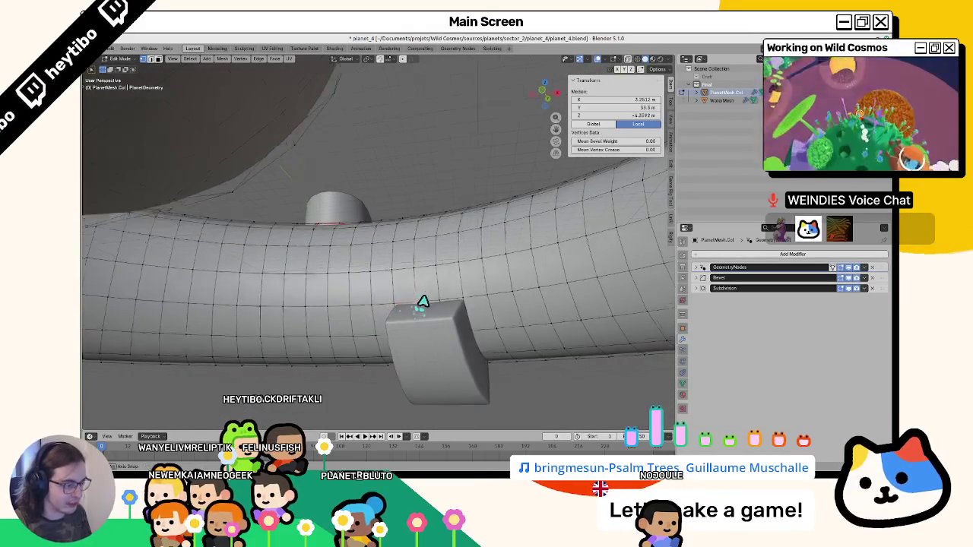
pyautogui.scroll(-5, 423, 300)
pyautogui.click(408, 304)
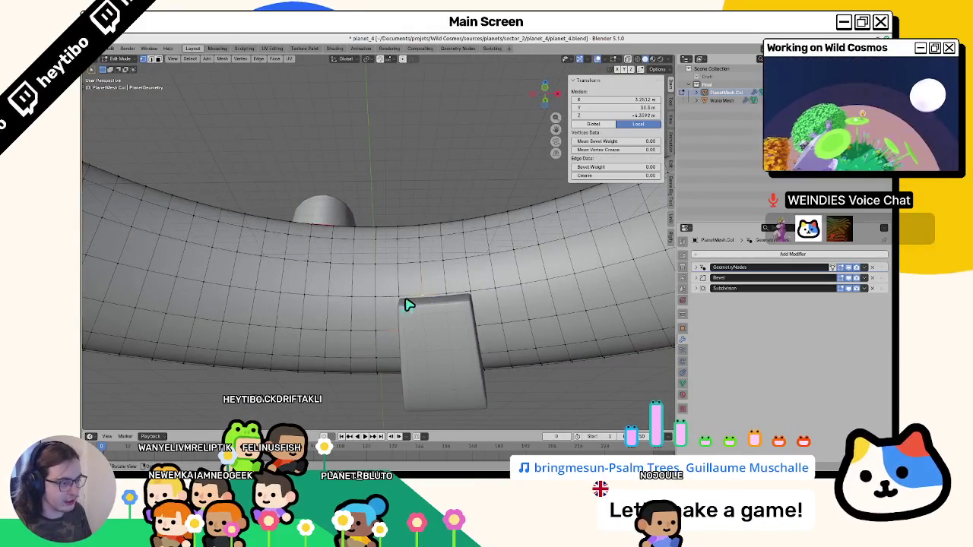
pyautogui.scroll(-5, 446, 303)
pyautogui.click(447, 303)
pyautogui.scroll(-5, 446, 303)
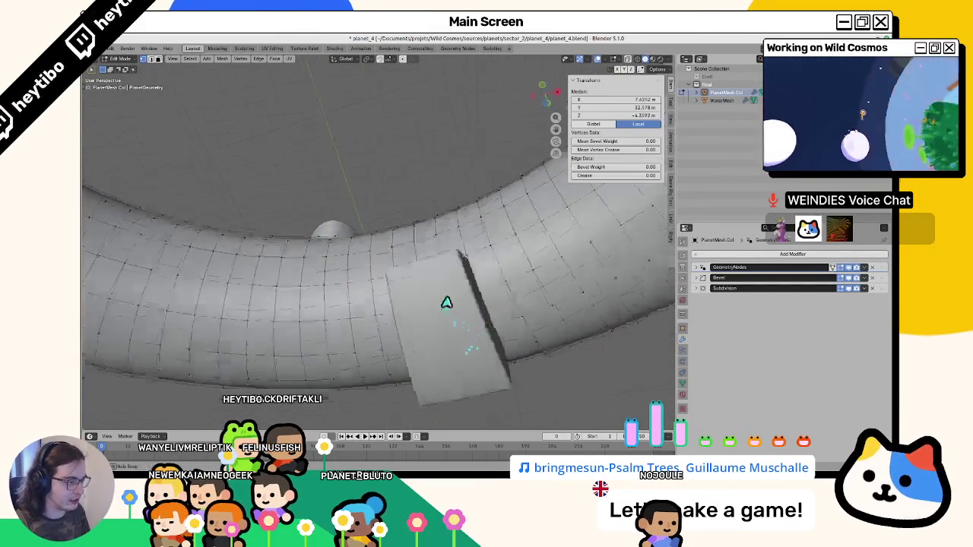
pyautogui.scroll(-10, 446, 303)
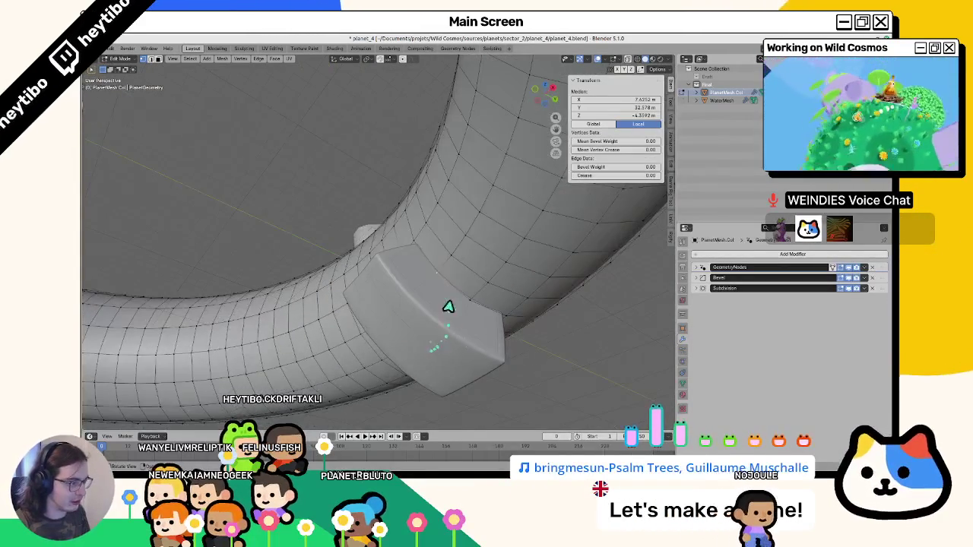
pyautogui.click(451, 304)
pyautogui.scroll(-10, 461, 344)
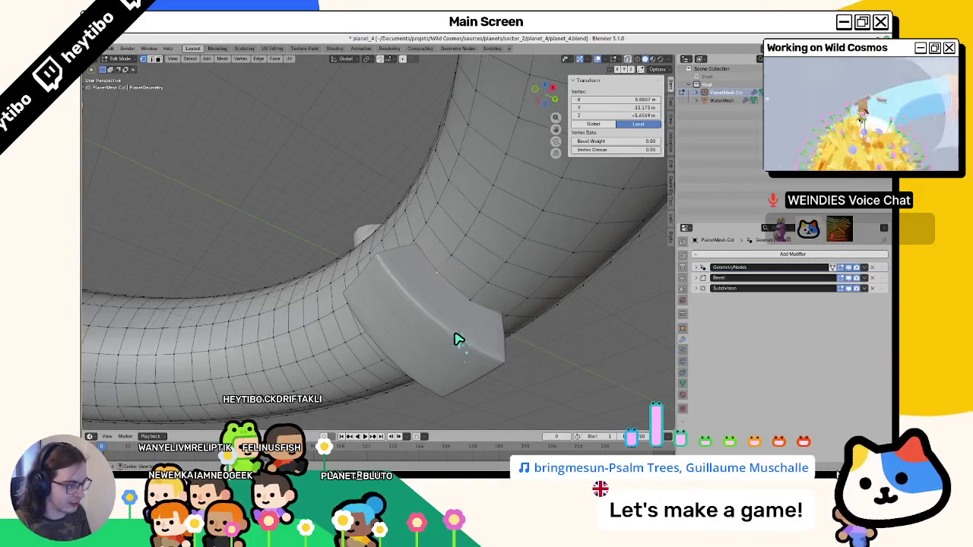
pyautogui.scroll(-10, 476, 297)
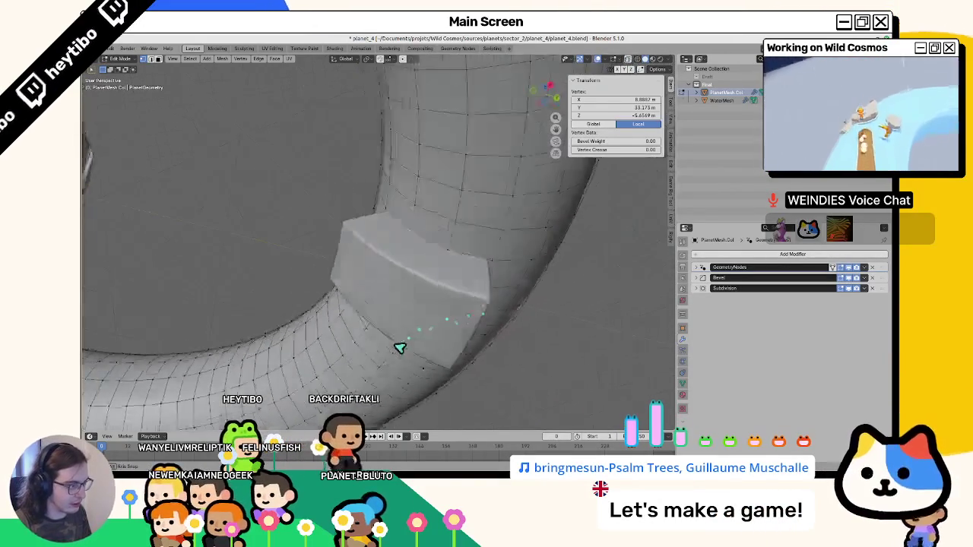
# Step: Use X-ray to select vertices beneath the block, then select the face beside the platform
pyautogui.hotkey('alt', 'z')
pyautogui.hotkey('alt', 'z')
pyautogui.keyDown('shift'); pyautogui.click(438, 311); pyautogui.keyUp('shift')
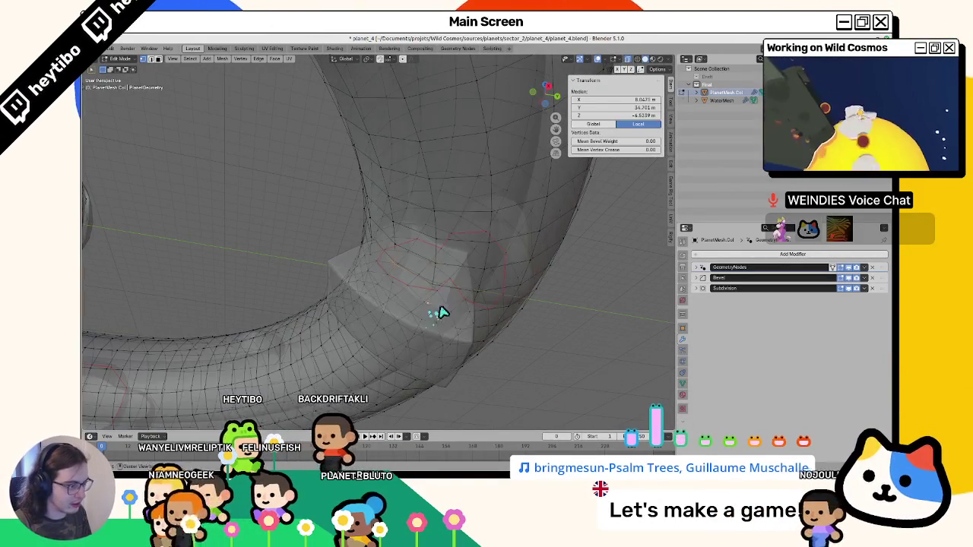
pyautogui.hotkey('alt', 'z')
pyautogui.scroll(-10, 443, 312)
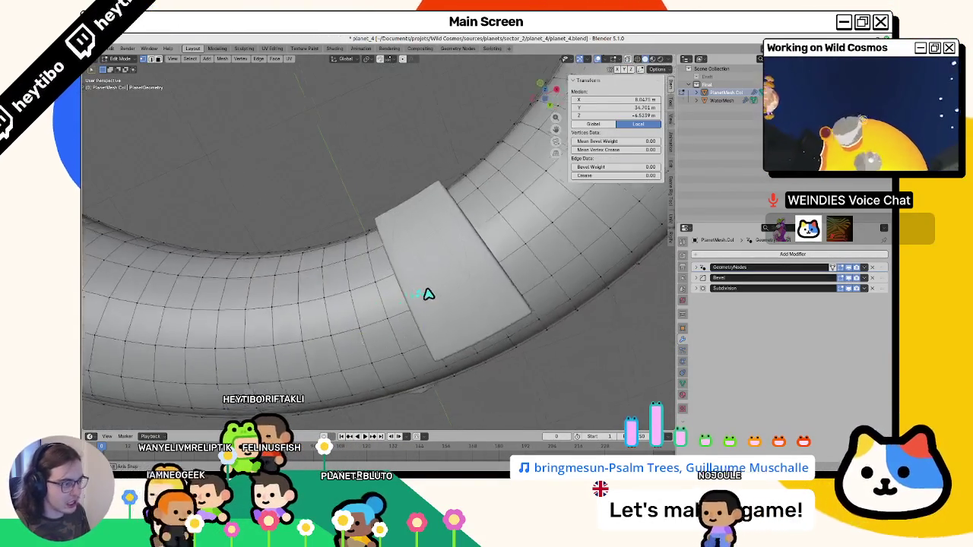
pyautogui.click(405, 300)
pyautogui.scroll(-10, 426, 319)
pyautogui.hotkey('alt', 'z')
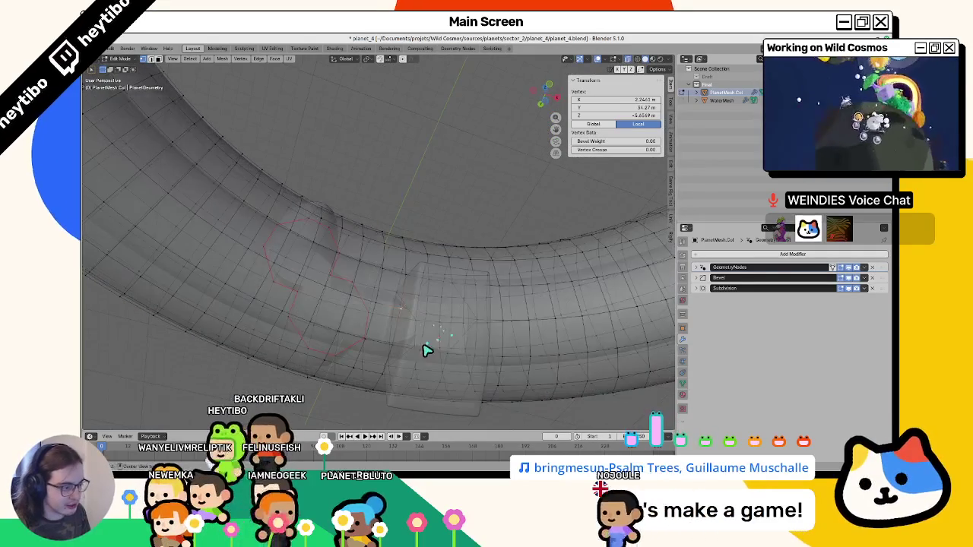
pyautogui.keyDown('shift'); pyautogui.click(425, 350); pyautogui.keyUp('shift')
pyautogui.hotkey('alt', 'z')
pyautogui.keyDown('shift'); pyautogui.click(447, 346); pyautogui.keyUp('shift')
pyautogui.scroll(-10, 452, 342)
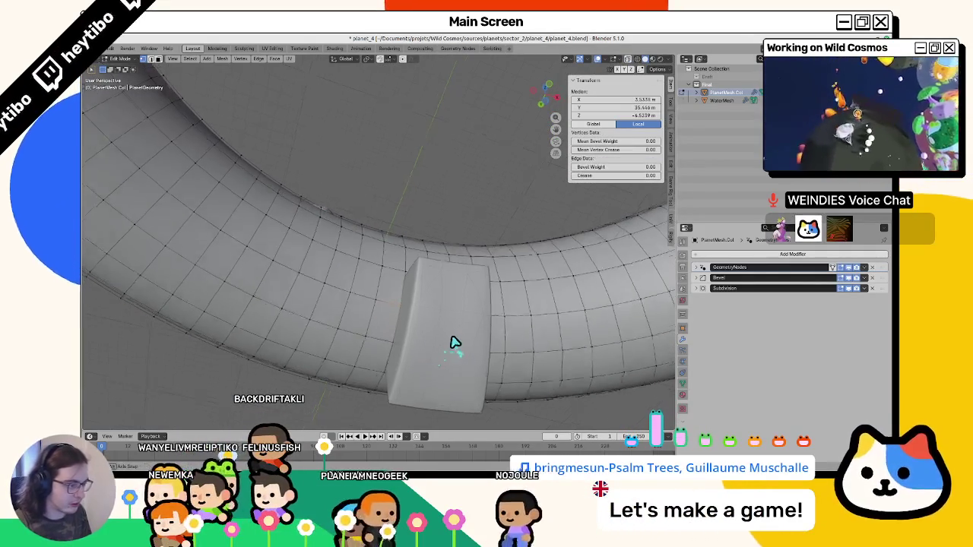
pyautogui.scroll(-10, 396, 243)
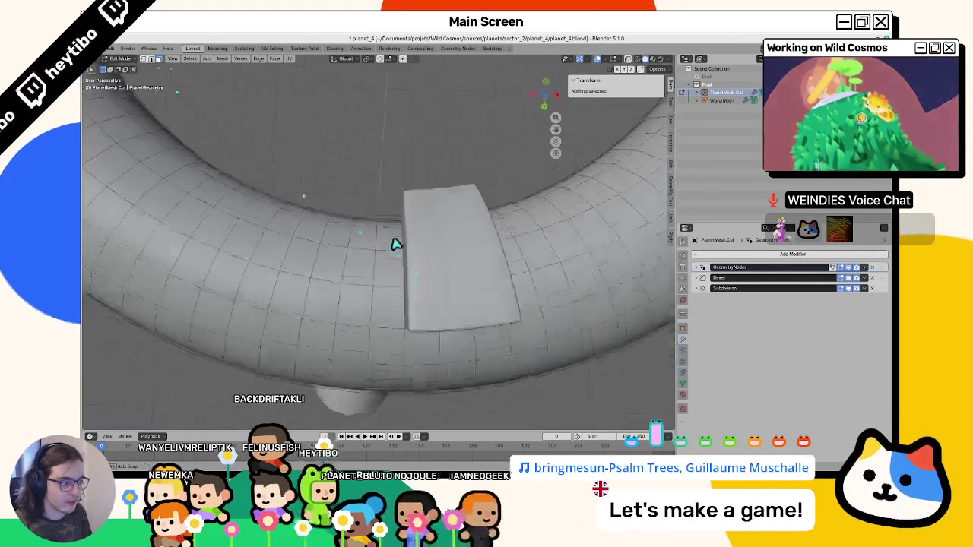
pyautogui.keyDown('shift'); pyautogui.click(396, 264); pyautogui.keyUp('shift')
pyautogui.press('Tab')
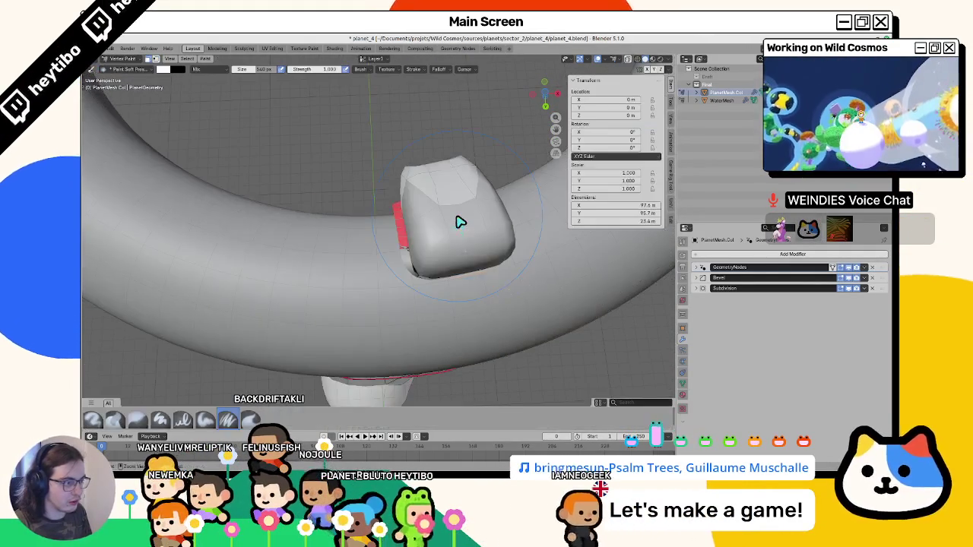
pyautogui.press('Tab')
pyautogui.click(525, 262)
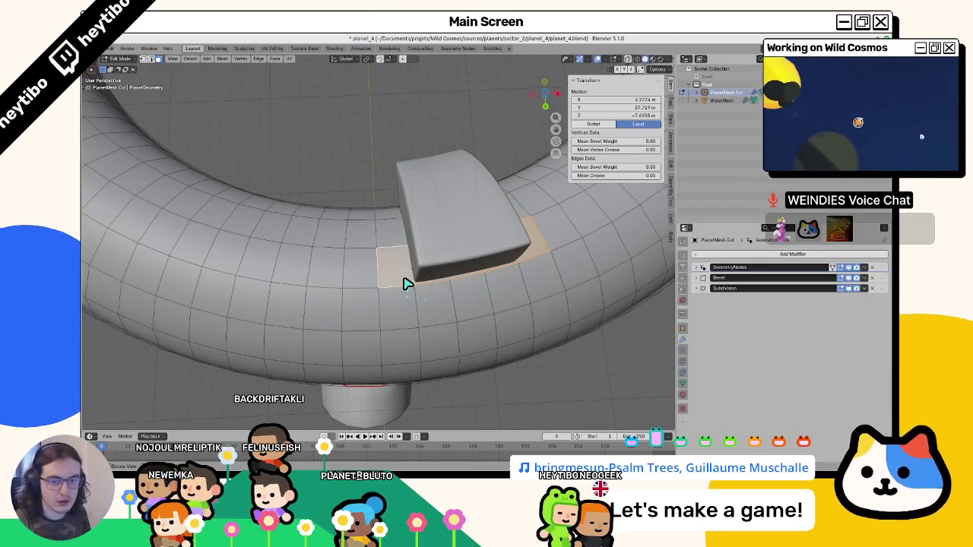
pyautogui.moveTo(411, 285); pyautogui.dragTo(357, 292)
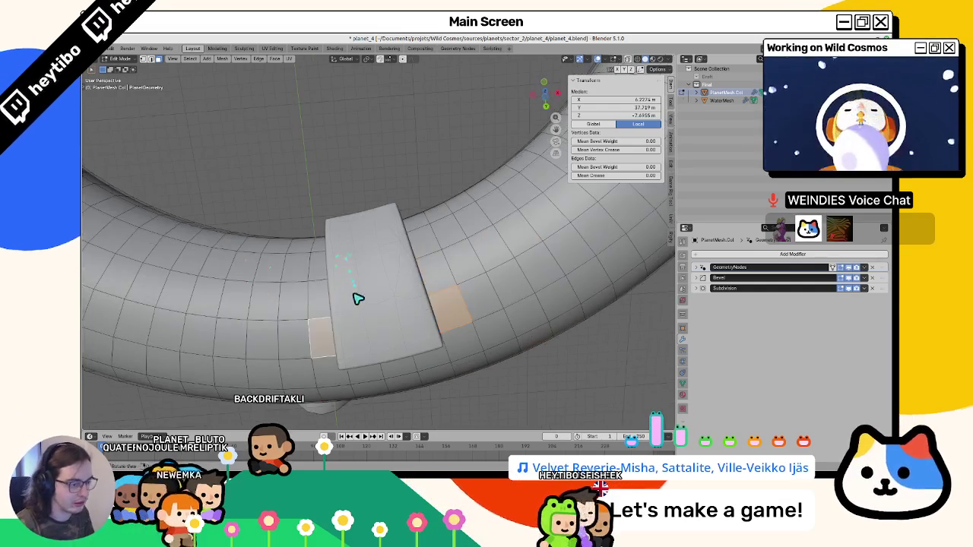
# Step: Switch to Vertex Paint and fill the selected face with black
pyautogui.hotkey('ctrl', 'Tab')
pyautogui.click(342, 185)
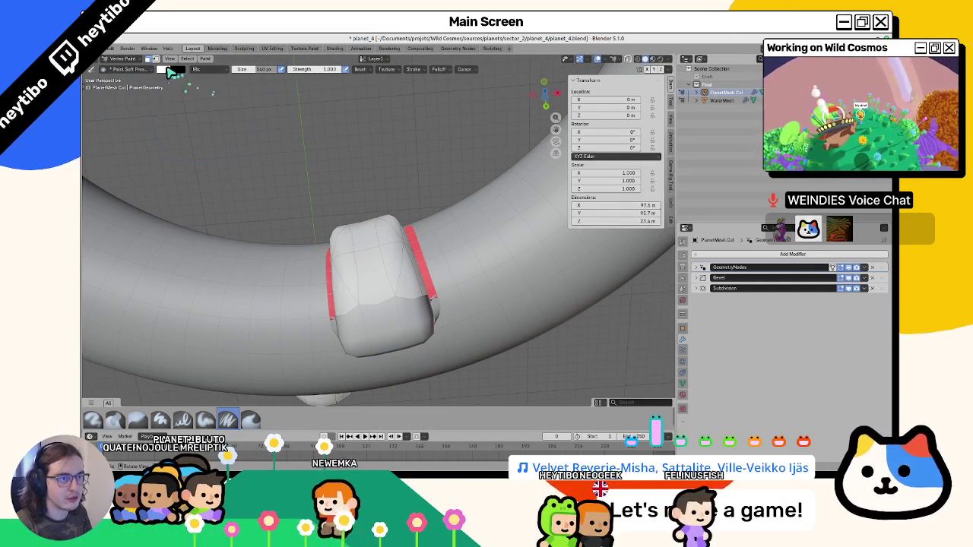
pyautogui.click(172, 72)
pyautogui.moveTo(231, 80); pyautogui.dragTo(230, 129)
pyautogui.hotkey('shift', 'k')
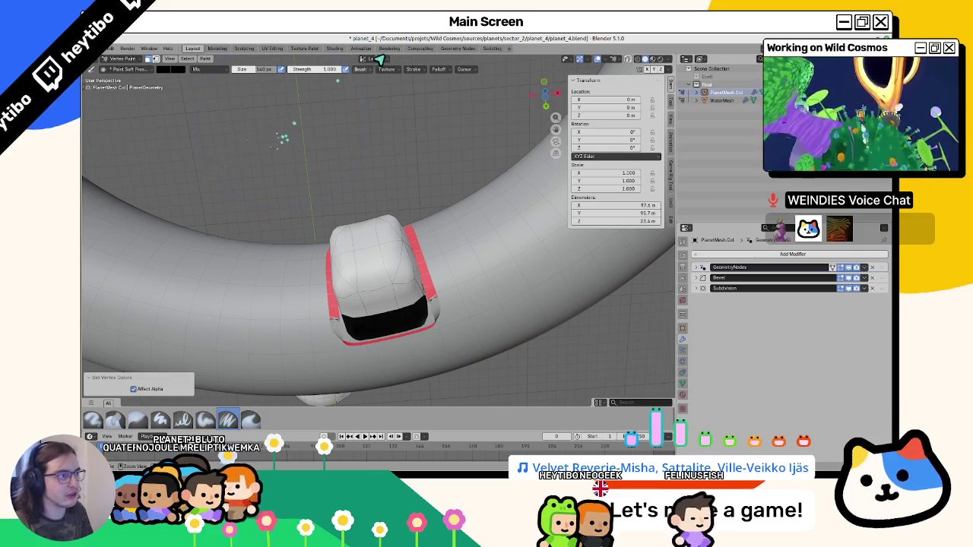
# Step: Make River the active colour layer and fill the selected face with white
pyautogui.click(384, 60)
pyautogui.click(380, 80)
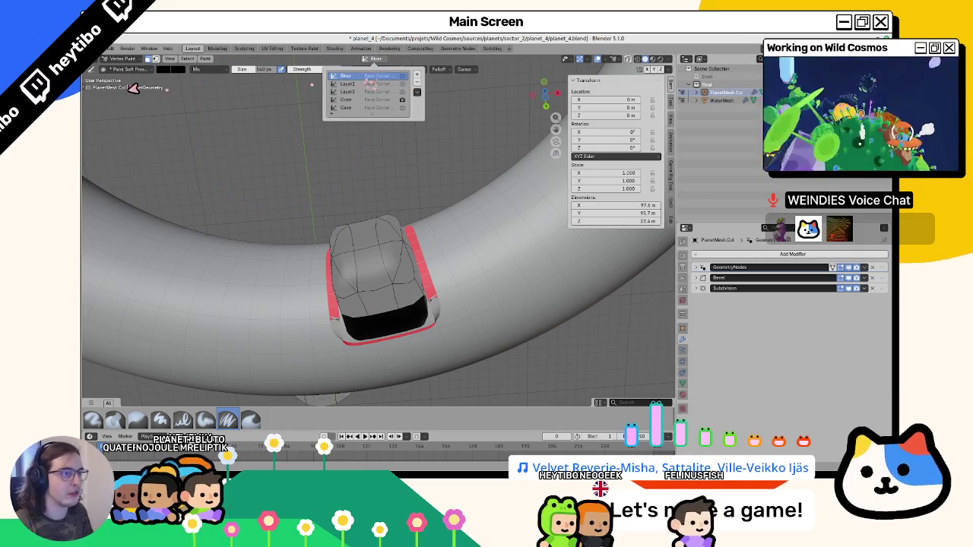
pyautogui.click(169, 70)
pyautogui.moveTo(230, 129); pyautogui.dragTo(230, 79)
pyautogui.hotkey('shift', 'k')
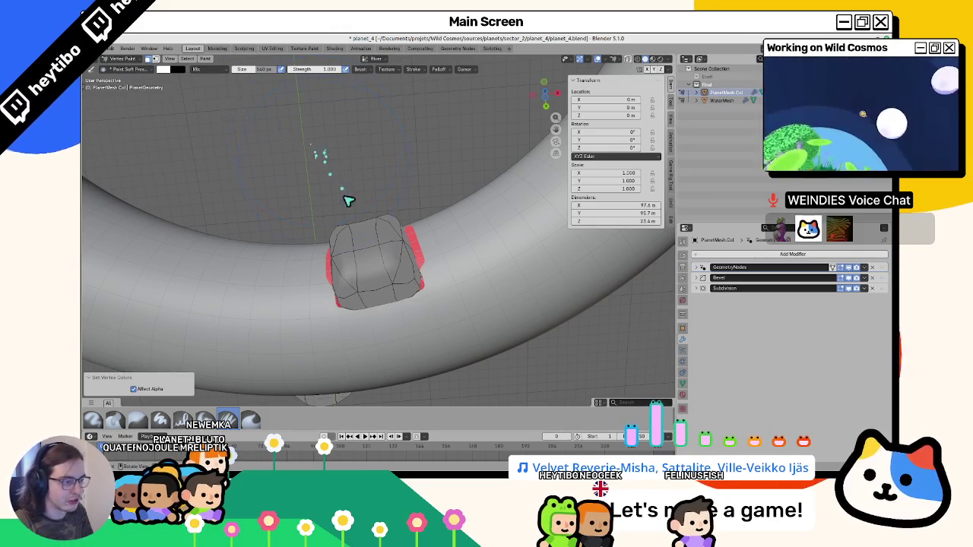
# Step: Select another platform face, frame it, and fill it white on the River layer
pyautogui.press('Tab')
pyautogui.click(344, 309)
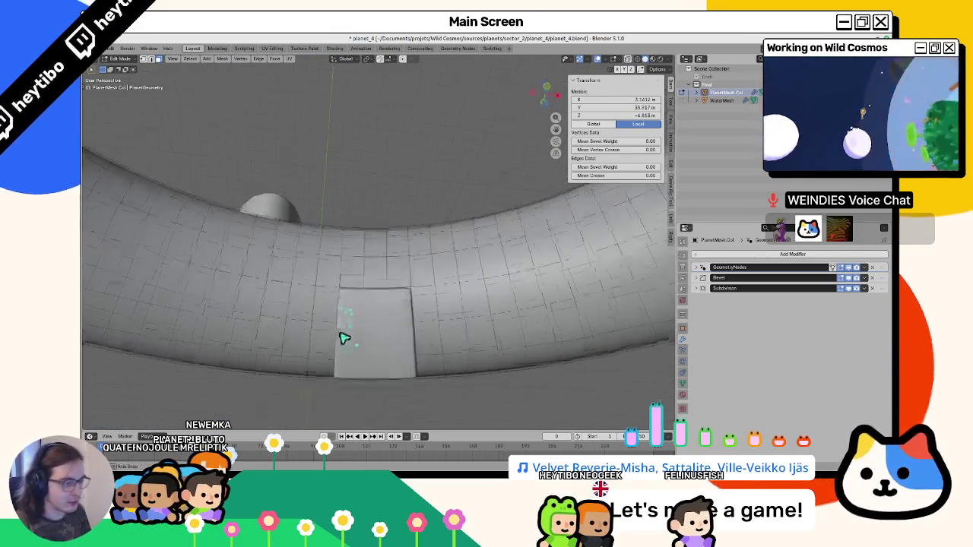
pyautogui.press('KP_Decimal')
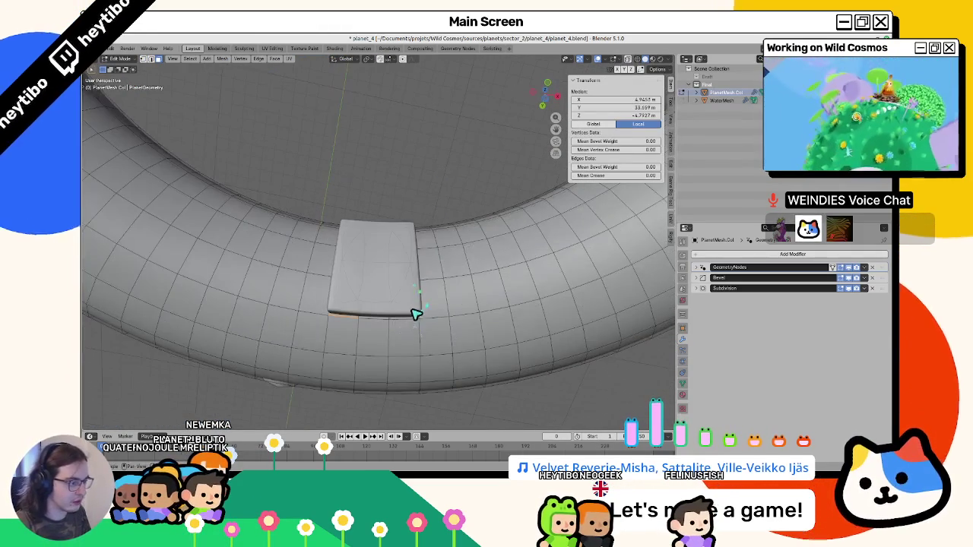
pyautogui.press('Tab')
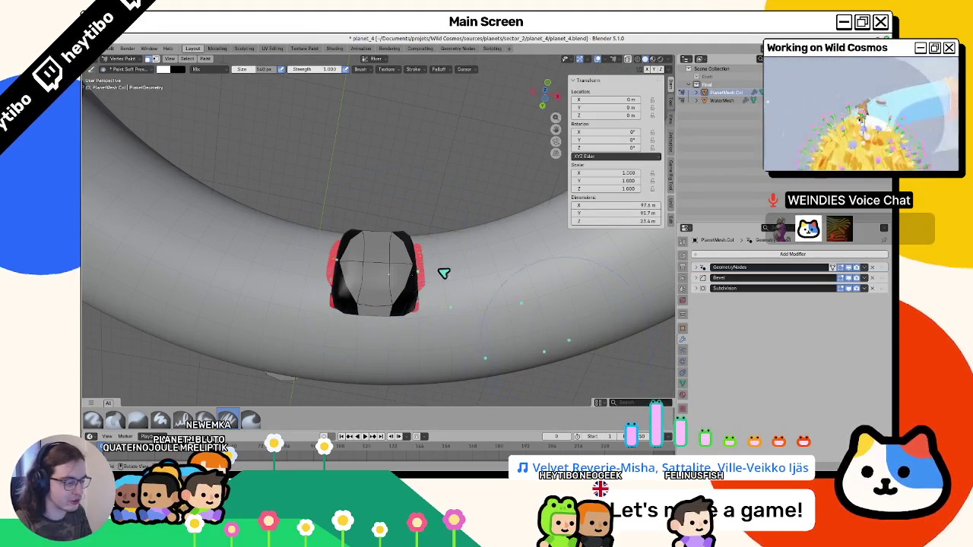
pyautogui.click(371, 60)
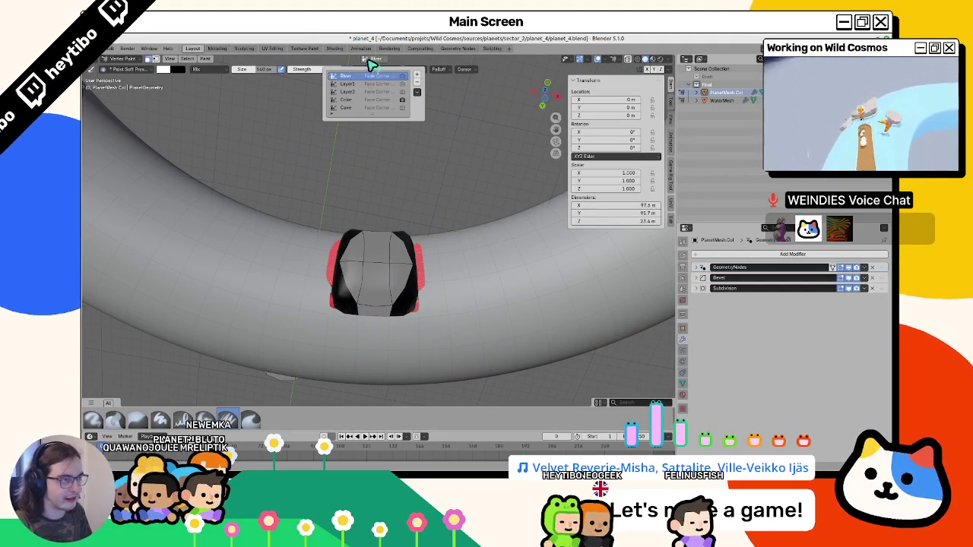
pyautogui.click(356, 84)
pyautogui.click(355, 76)
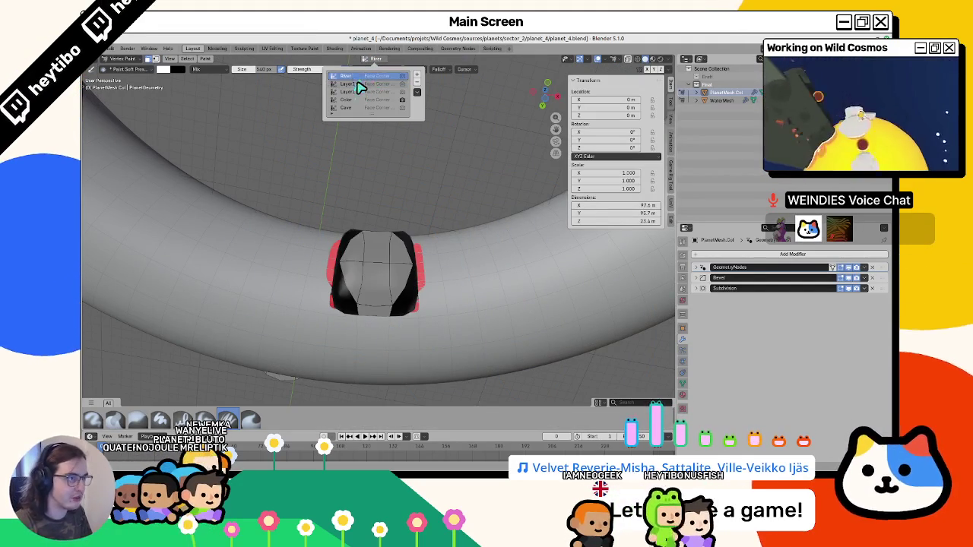
pyautogui.click(360, 84)
pyautogui.click(363, 77)
pyautogui.hotkey('shift', 'k')
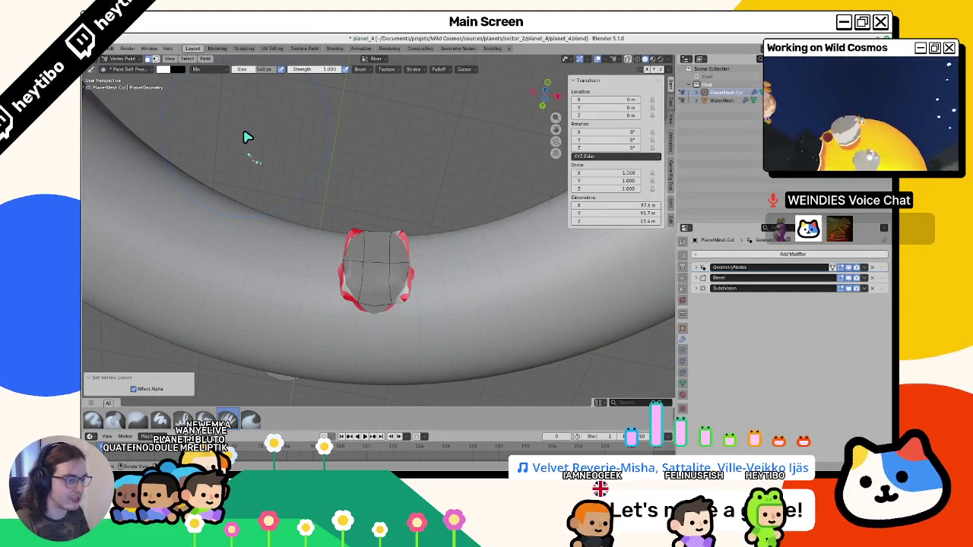
# Step: Make Layer1 the active colour layer with a black brush, then return to Object Mode
pyautogui.press('Tab')
pyautogui.scroll(5, 337, 257)
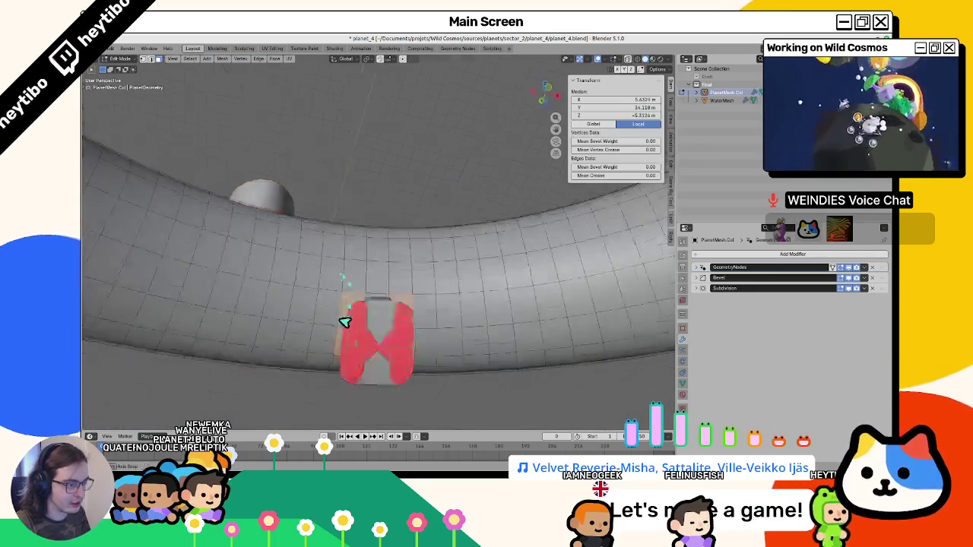
pyautogui.hotkey('ctrl', 'Tab')
pyautogui.click(343, 175)
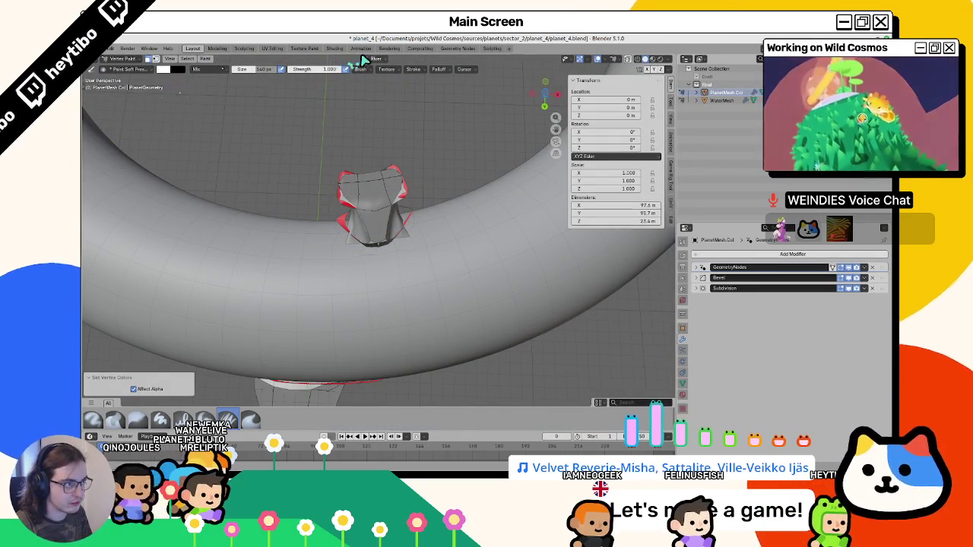
pyautogui.click(365, 61)
pyautogui.click(343, 85)
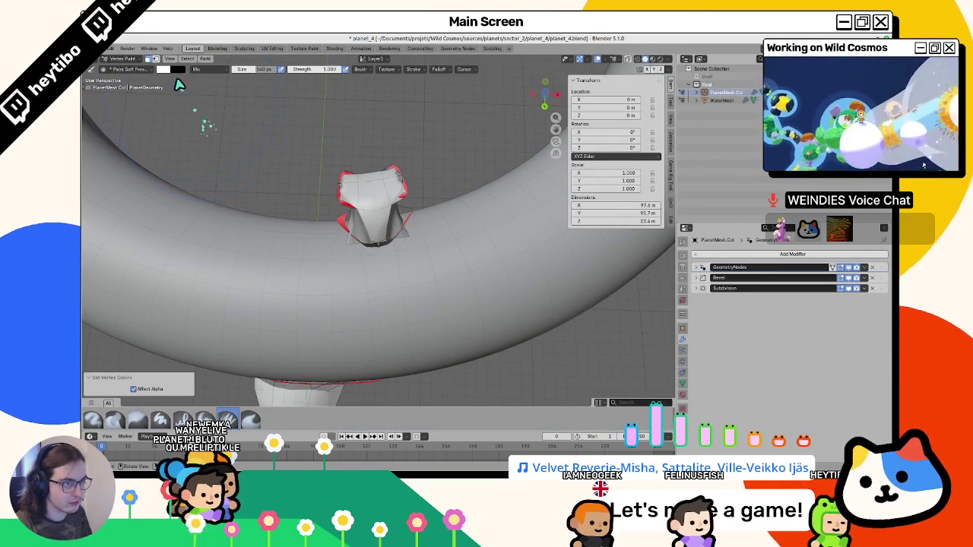
pyautogui.click(167, 69)
pyautogui.moveTo(229, 93); pyautogui.dragTo(228, 141)
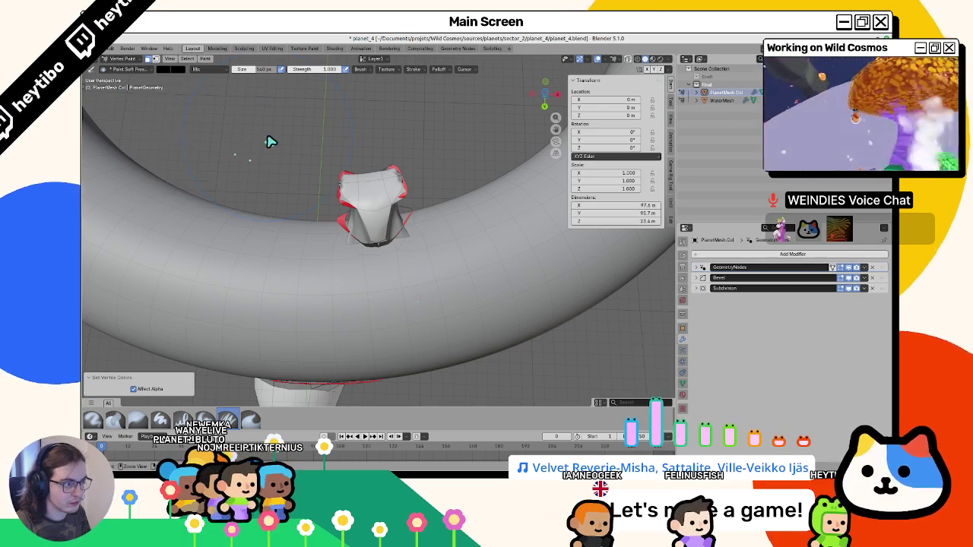
pyautogui.hotkey('ctrl', 'Tab')
pyautogui.click(224, 230)
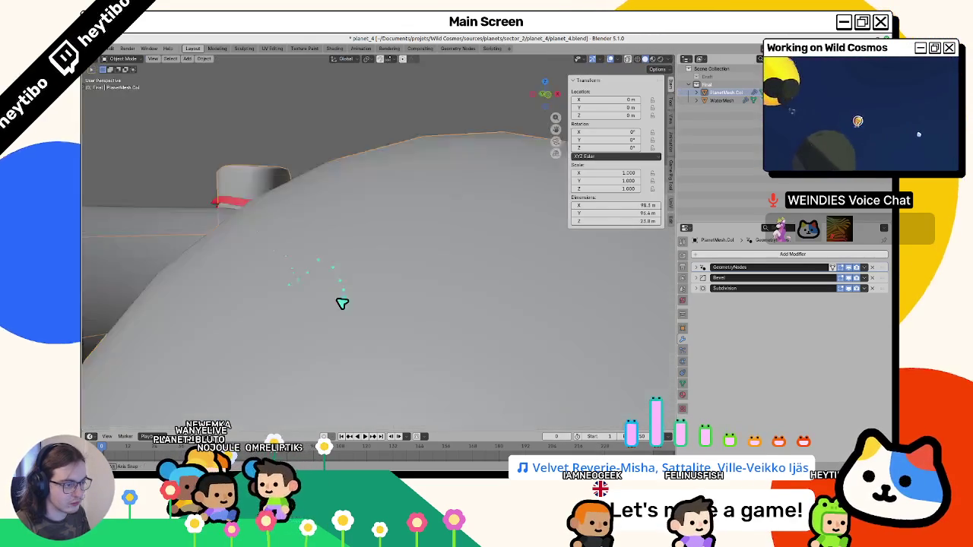
# Step: Cycle the ring through Edit, Vertex Paint and Object modes while orbiting around the platform
pyautogui.scroll(3, 346, 310)
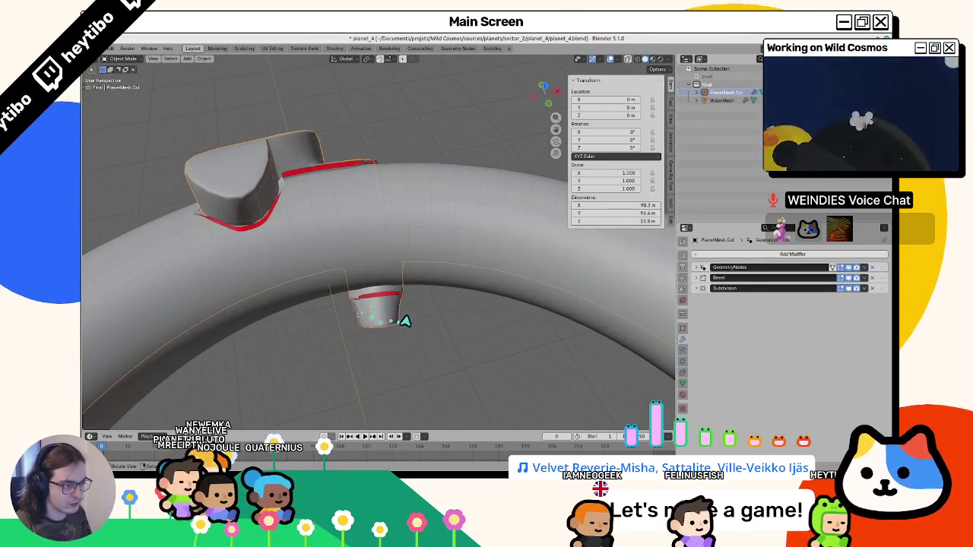
pyautogui.press('Tab')
pyautogui.hotkey('ctrl', 'Tab')
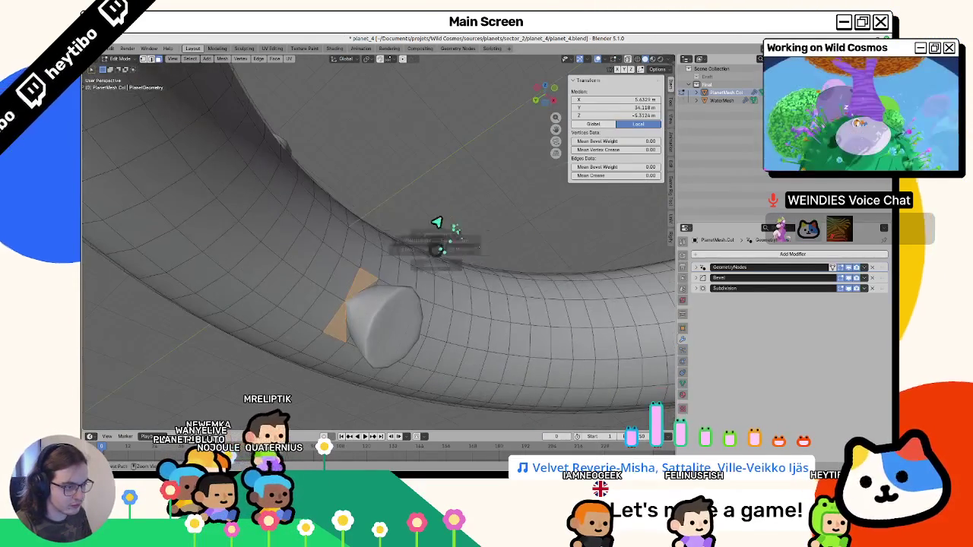
pyautogui.click(262, 289)
pyautogui.hotkey('ctrl', 'Tab')
pyautogui.click(212, 371)
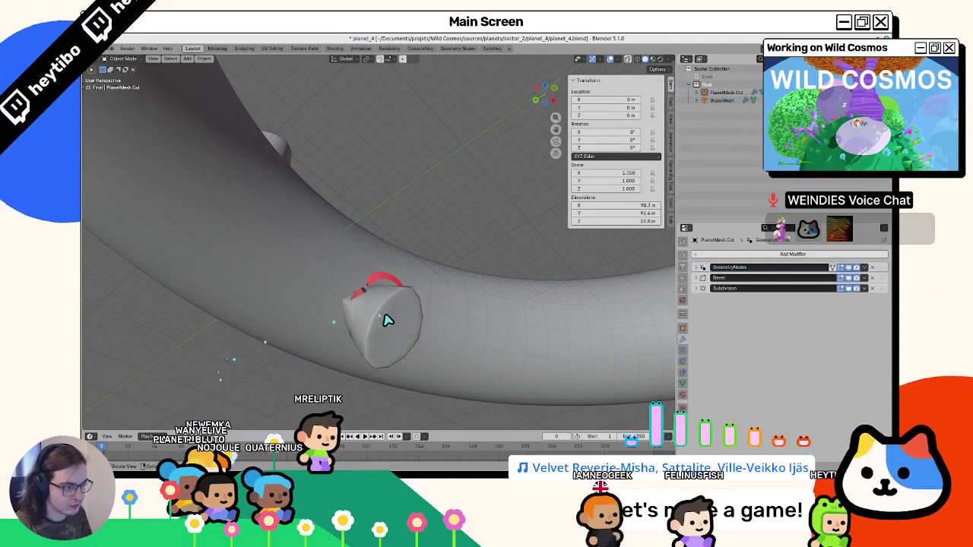
pyautogui.moveTo(387, 320)
pyautogui.mouseDown()
pyautogui.moveTo(347, 311)
pyautogui.moveTo(350, 303)
pyautogui.mouseUp()
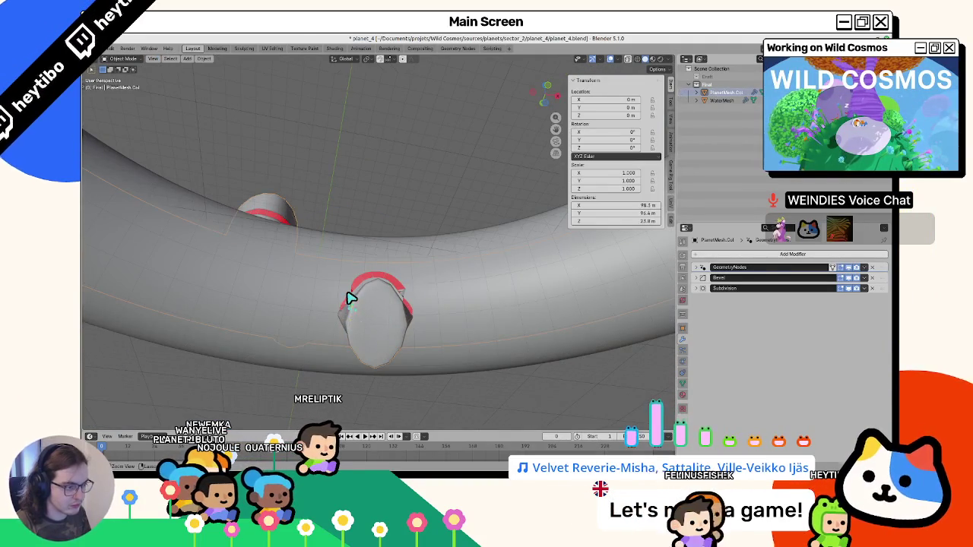
pyautogui.hotkey('ctrl', 'Tab')
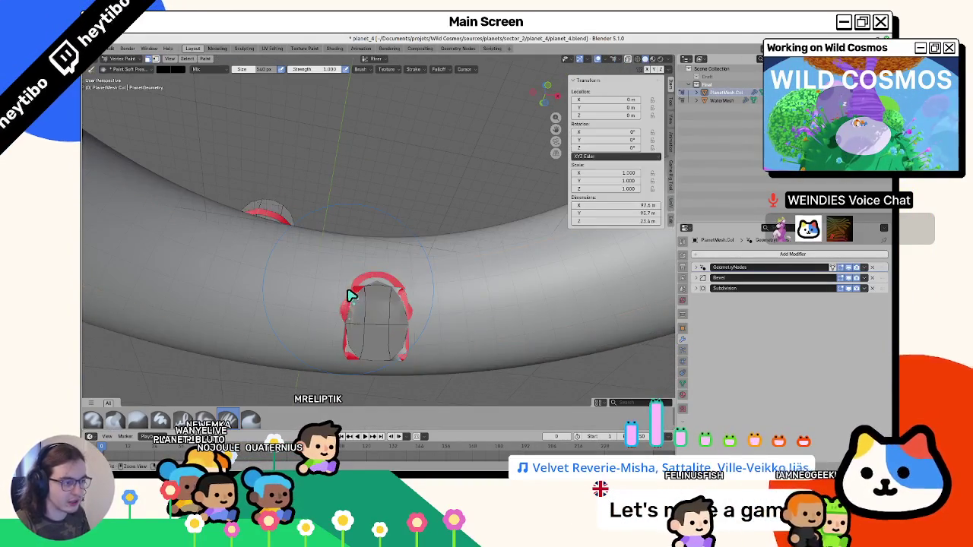
pyautogui.press('Tab')
pyautogui.moveTo(351, 296); pyautogui.dragTo(393, 333)
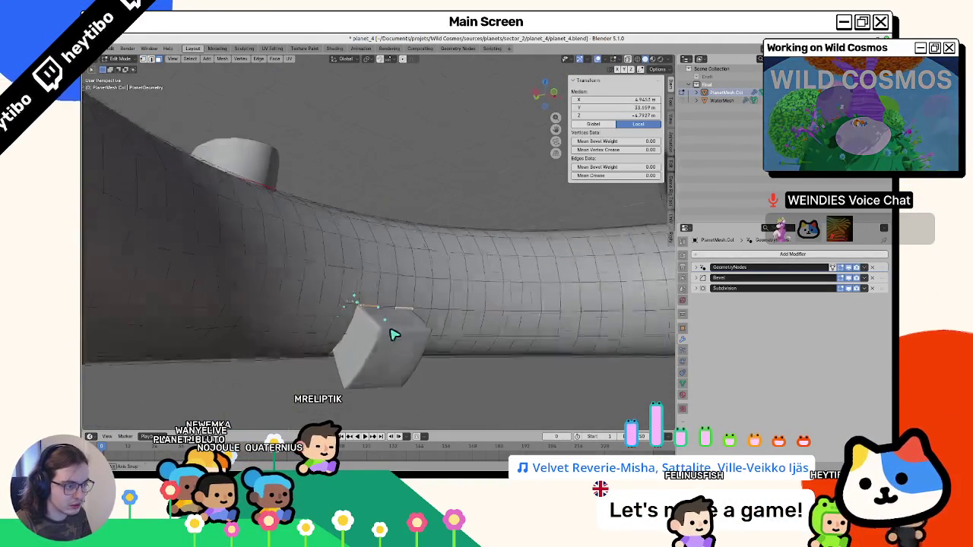
pyautogui.press('Tab')
pyautogui.moveTo(265, 276); pyautogui.dragTo(360, 226)
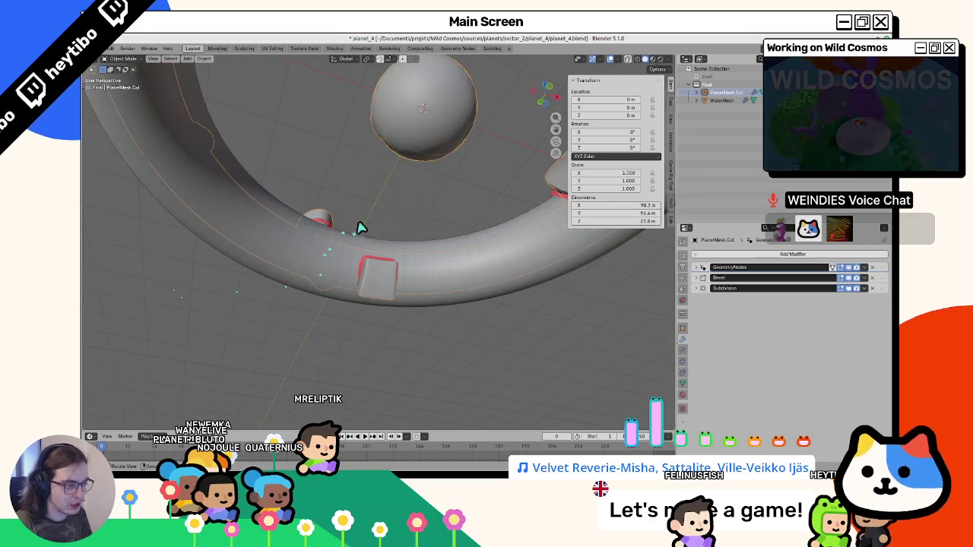
# Step: In face select mode, select the square platform patch and delete its edge loop
pyautogui.press('Tab')
pyautogui.click(158, 58)
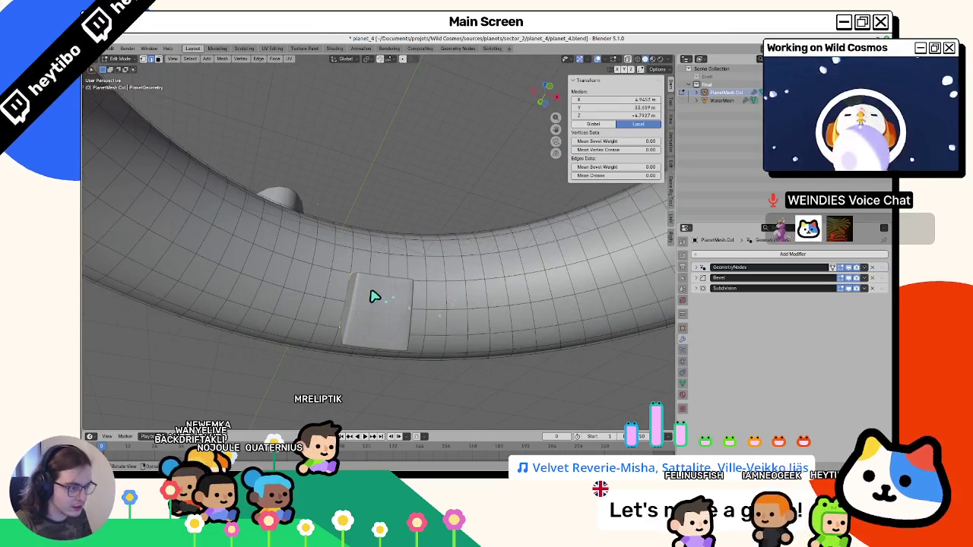
pyautogui.keyDown('alt'); pyautogui.middleClick(369, 294); pyautogui.keyUp('alt')
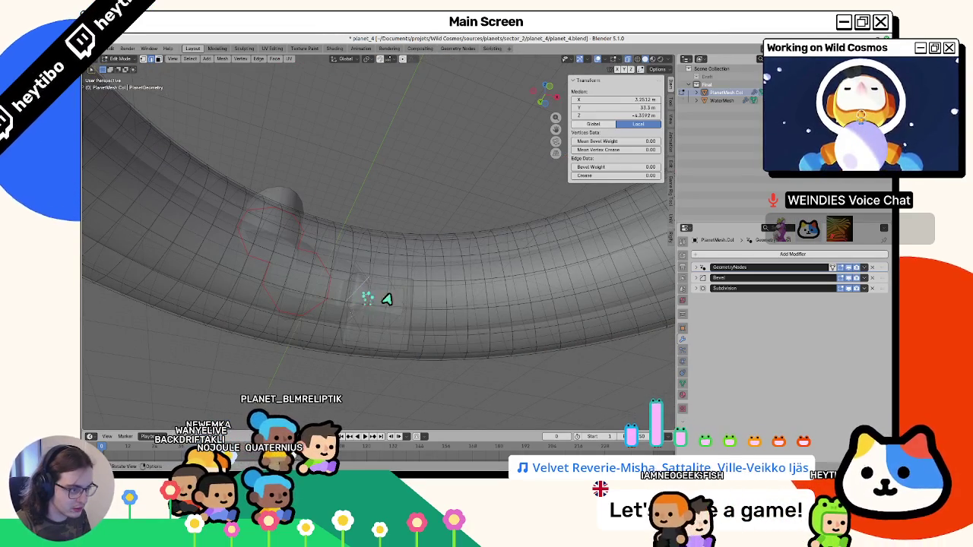
pyautogui.click(360, 328)
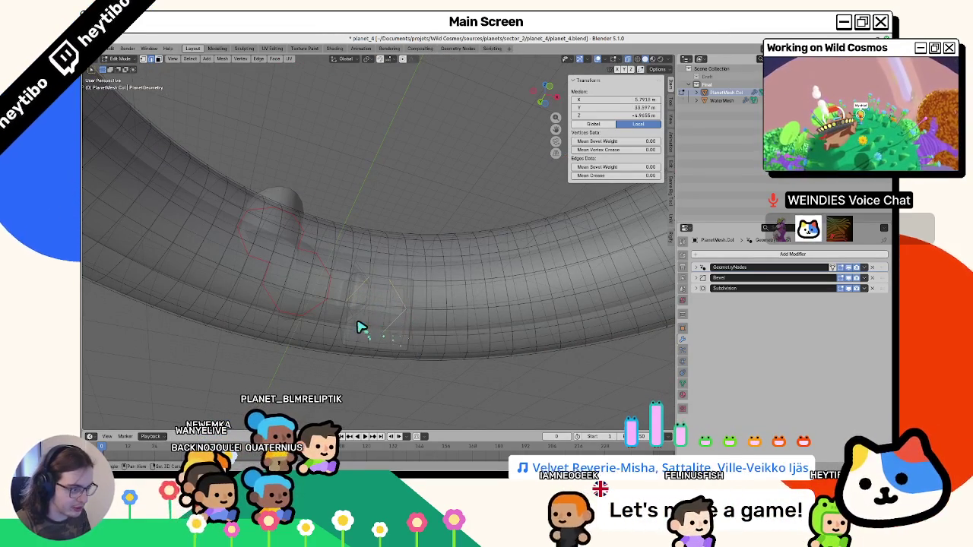
pyautogui.press('x')
pyautogui.click(327, 410)
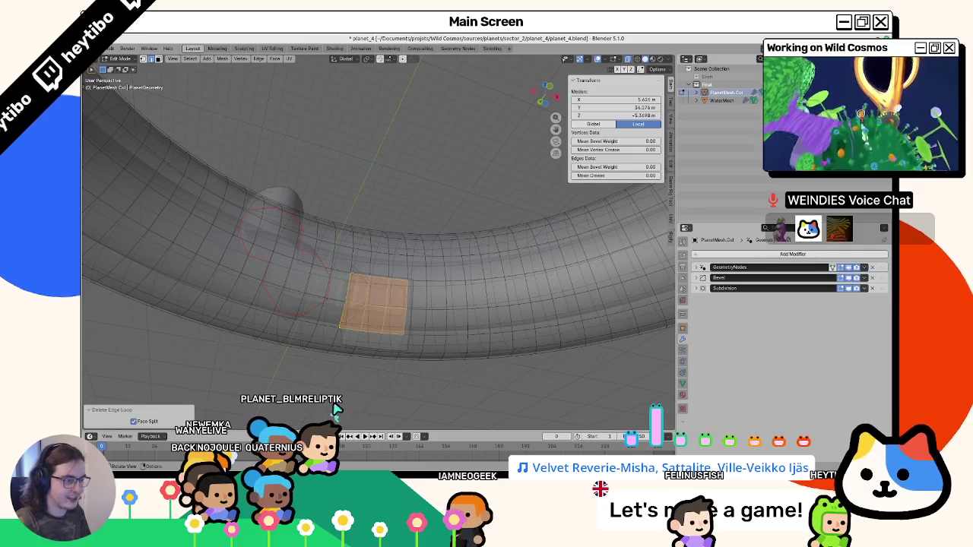
pyautogui.moveTo(419, 337); pyautogui.dragTo(427, 298)
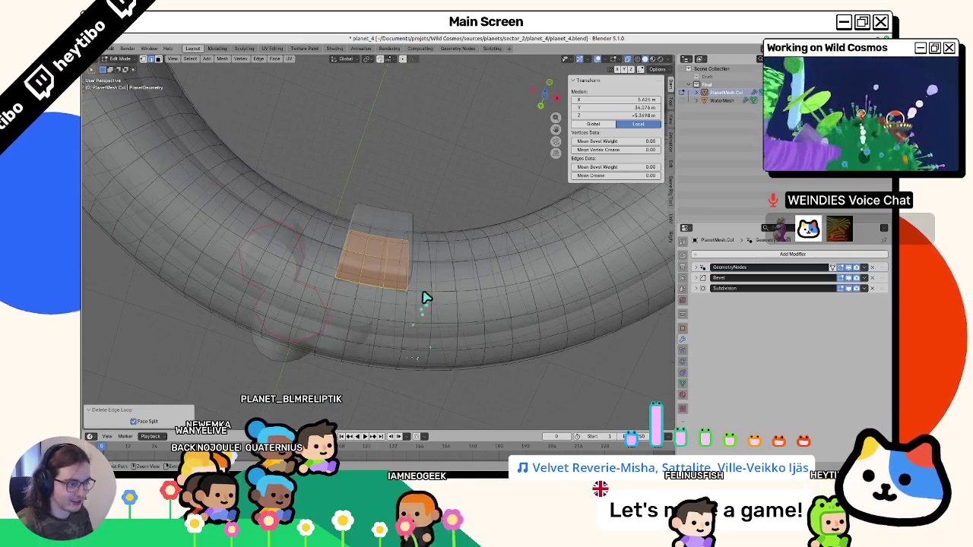
pyautogui.click(363, 278)
# Step: Return to Object Mode with X-ray off and view the whole ring from above
pyautogui.press('Tab')
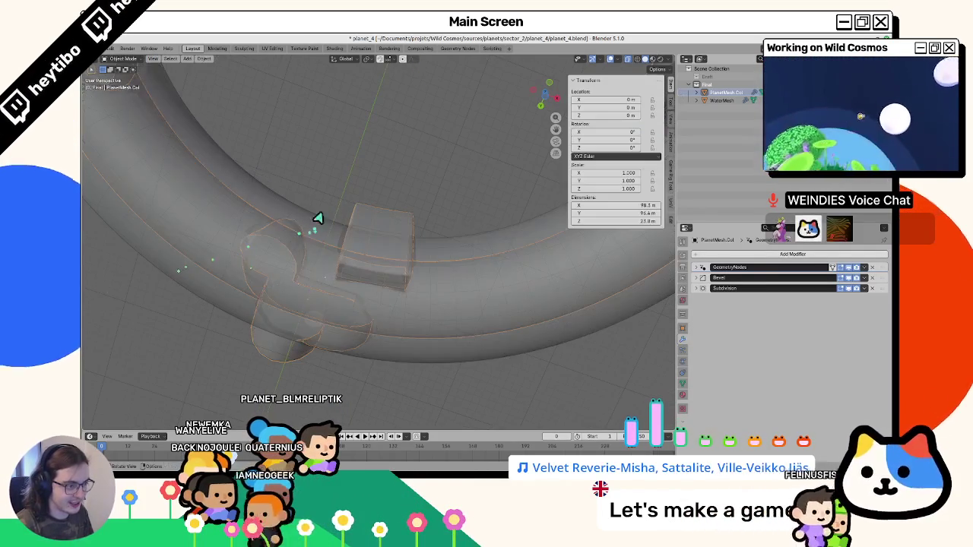
pyautogui.moveTo(317, 218)
pyautogui.mouseDown()
pyautogui.moveTo(358, 208)
pyautogui.moveTo(354, 177)
pyautogui.mouseUp()
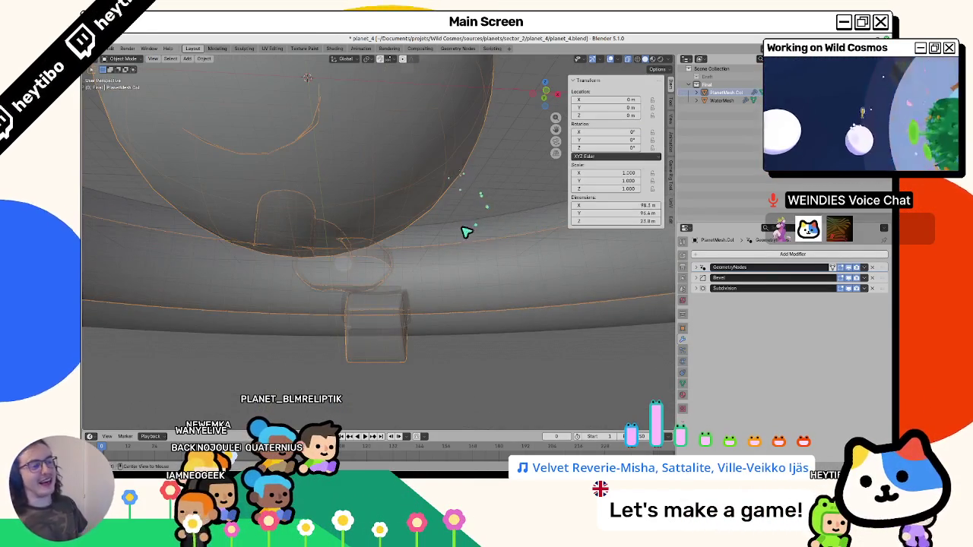
pyautogui.hotkey('alt', 'z')
pyautogui.scroll(-6, 444, 373)
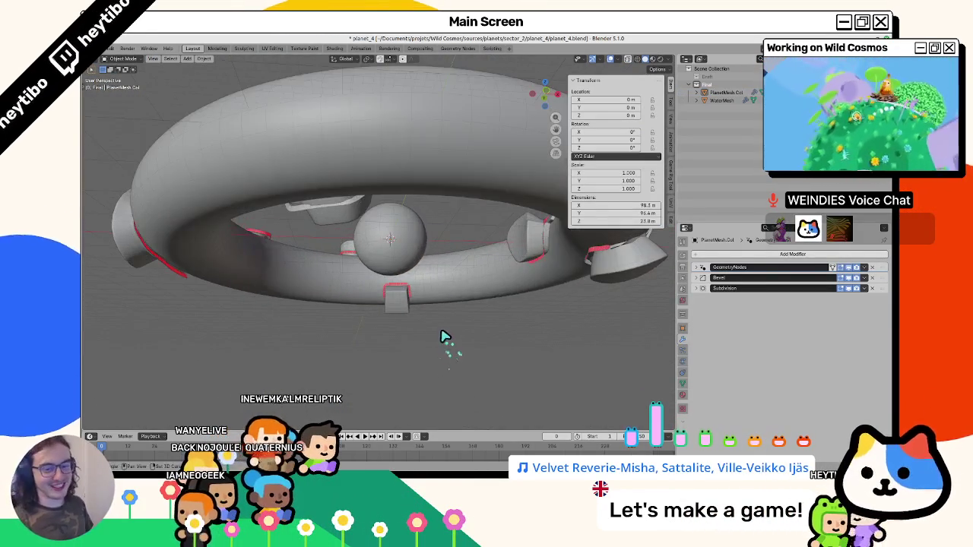
pyautogui.scroll(-2, 445, 337)
pyautogui.moveTo(443, 300); pyautogui.dragTo(424, 347)
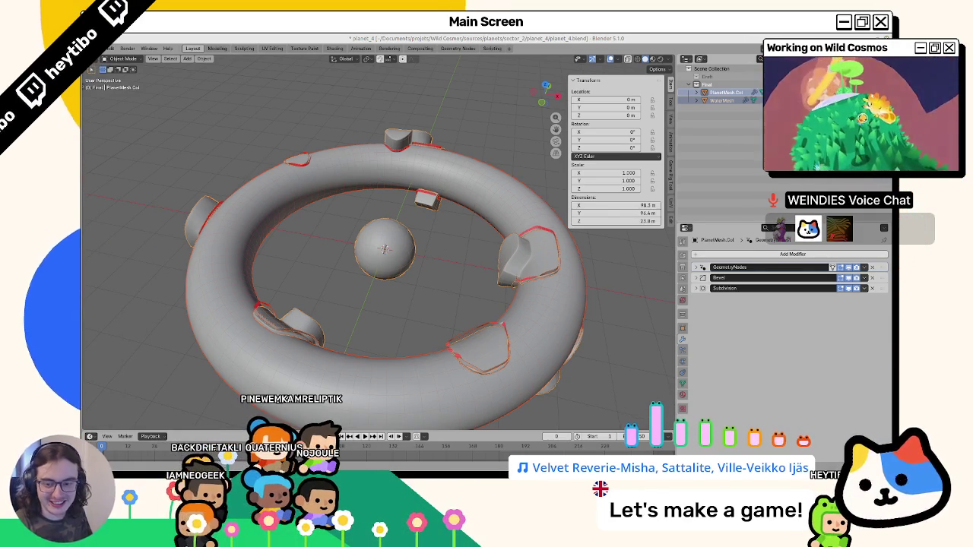
# Step: Export the model as glTF 2.0, overwriting planet_4.glb
pyautogui.click(111, 47)
pyautogui.moveTo(124, 170)
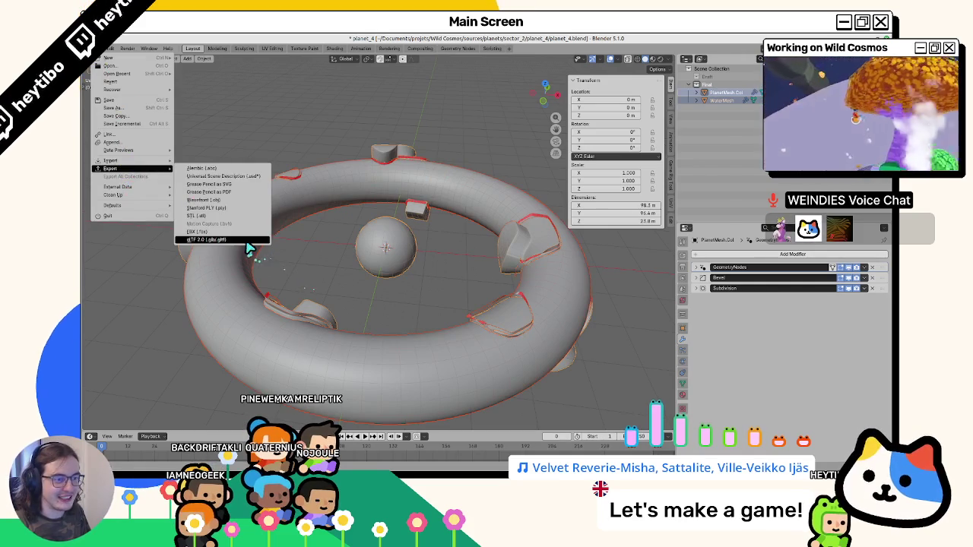
pyautogui.click(216, 240)
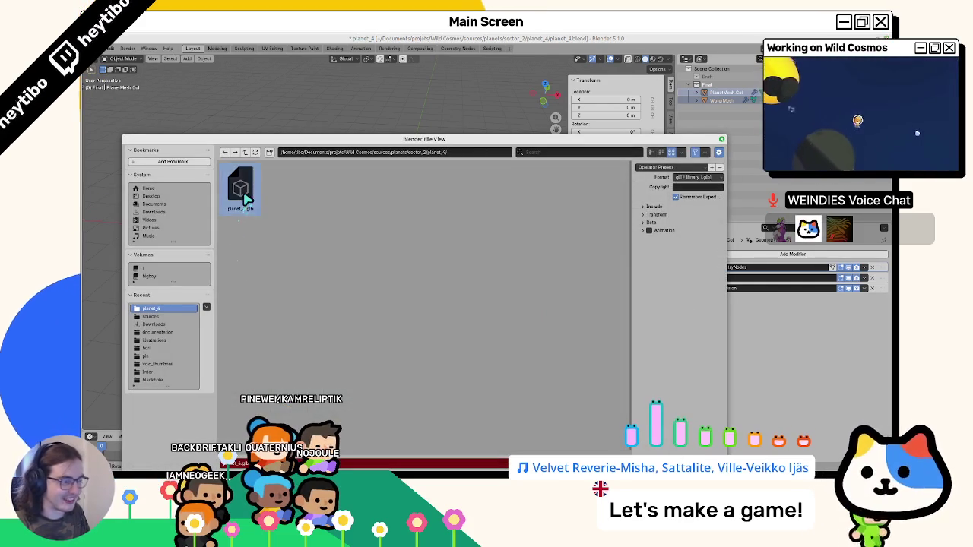
pyautogui.doubleClick(243, 199)
# Step: Switch to Godot and show the FileSystem dock so planet_4.glb reimports
pyautogui.click(552, 443)
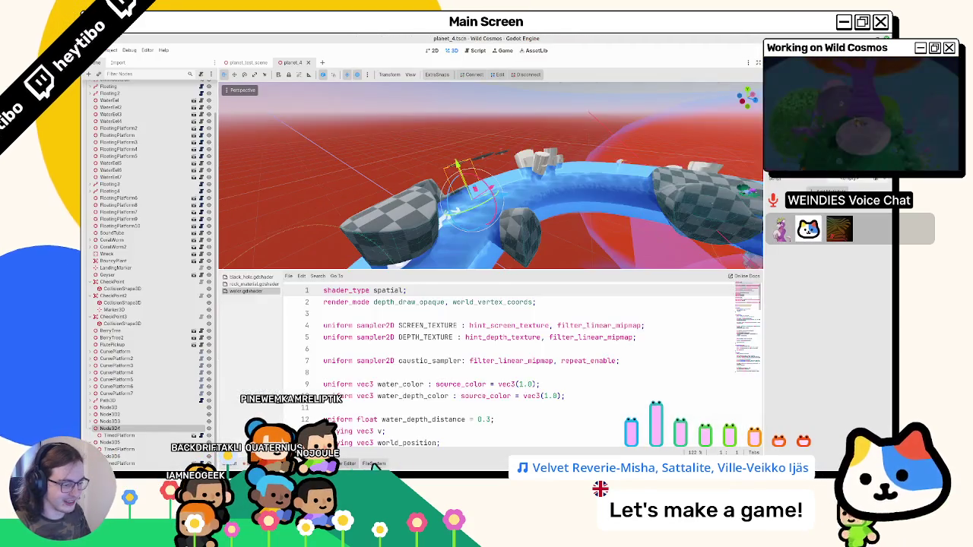
pyautogui.click(374, 463)
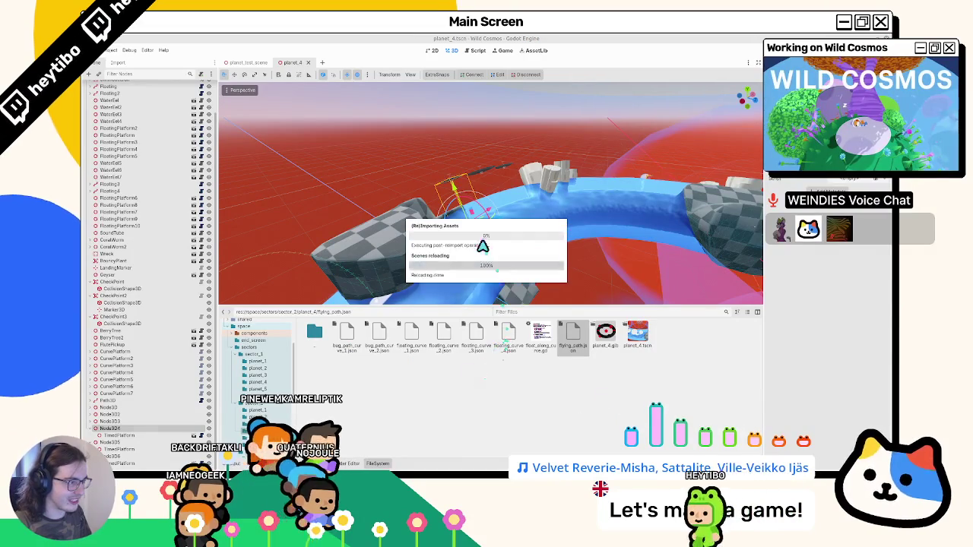
pyautogui.scroll(5, 475, 267)
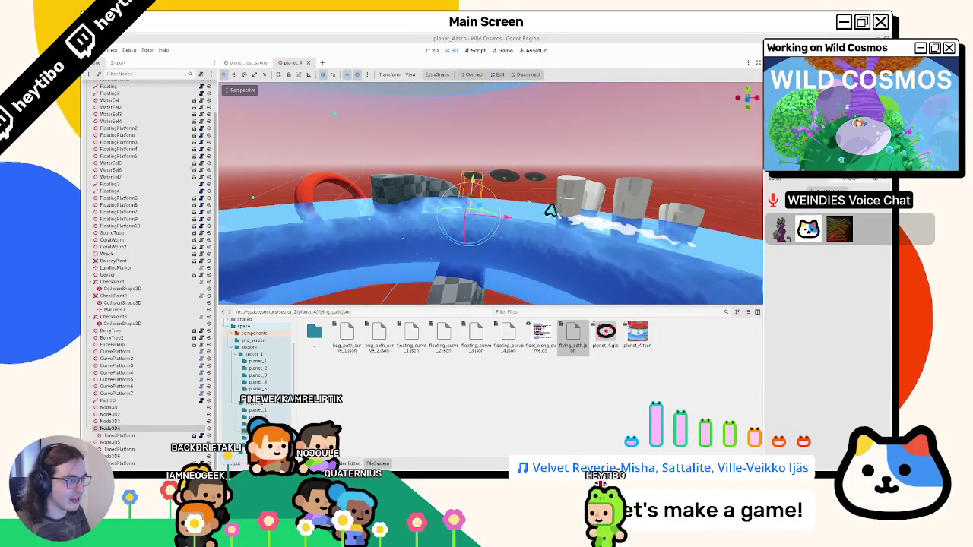
pyautogui.scroll(-5, 527, 109)
pyautogui.scroll(5, 313, 114)
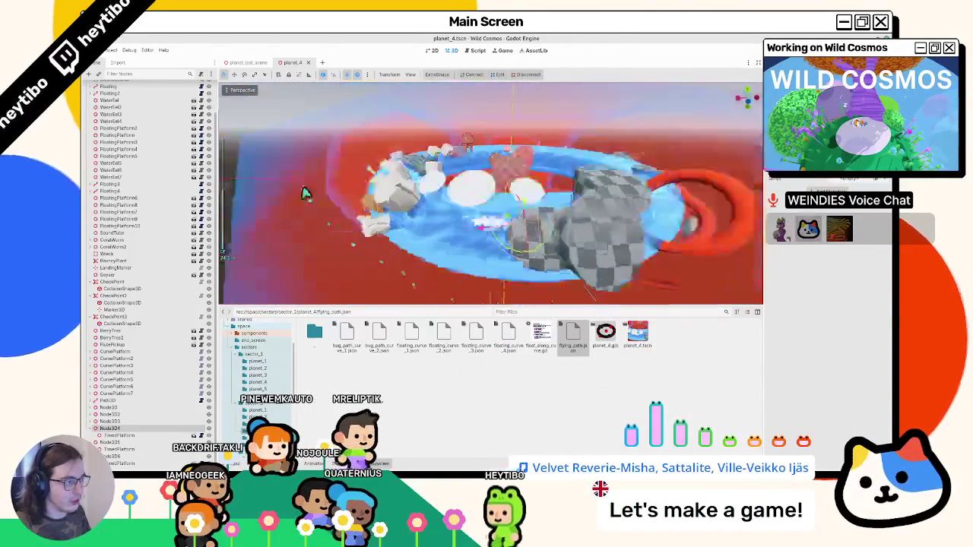
pyautogui.scroll(-5, 341, 142)
pyautogui.scroll(3, 521, 210)
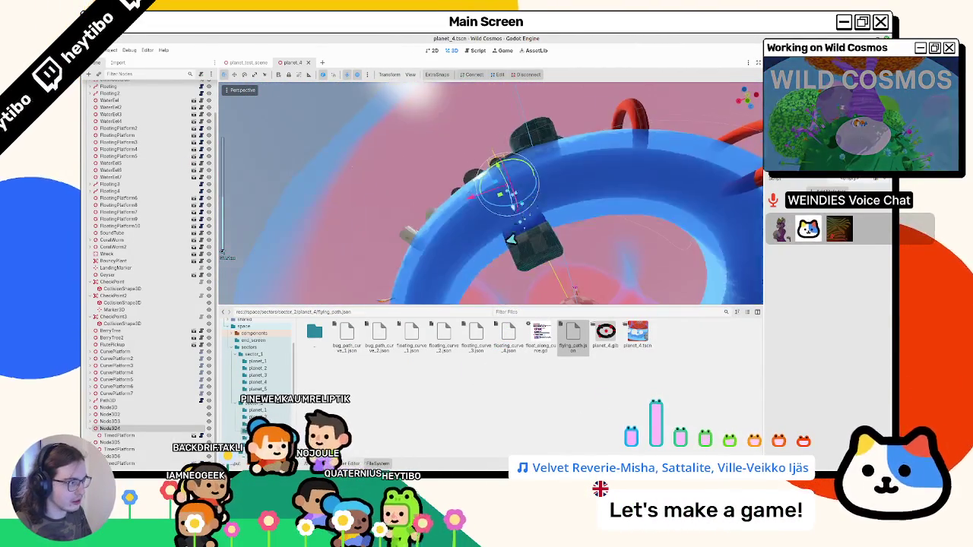
pyautogui.scroll(-3, 502, 246)
# Step: Orbit around the updated blue ring's platforms, then save and run the scene with F6
pyautogui.moveTo(509, 287); pyautogui.dragTo(523, 260)
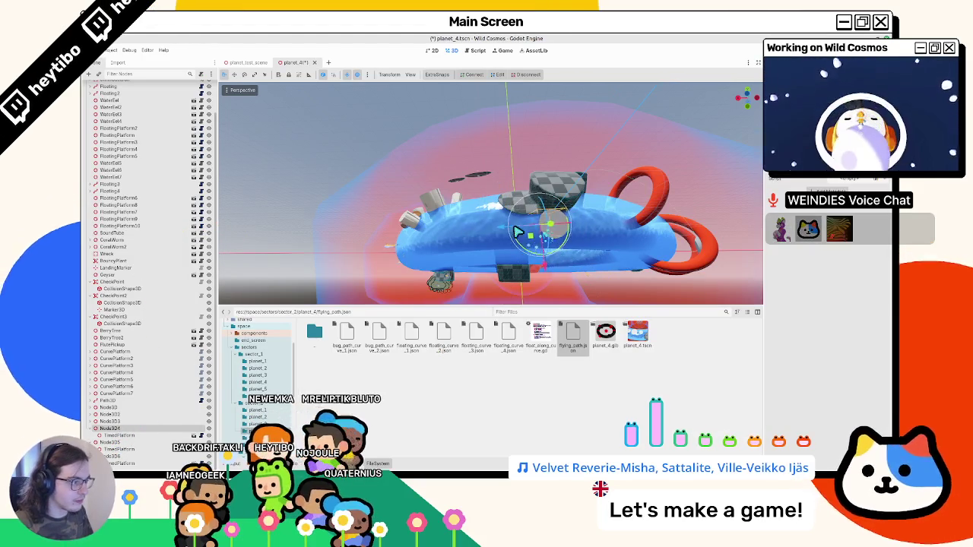
pyautogui.moveTo(518, 232); pyautogui.dragTo(362, 229)
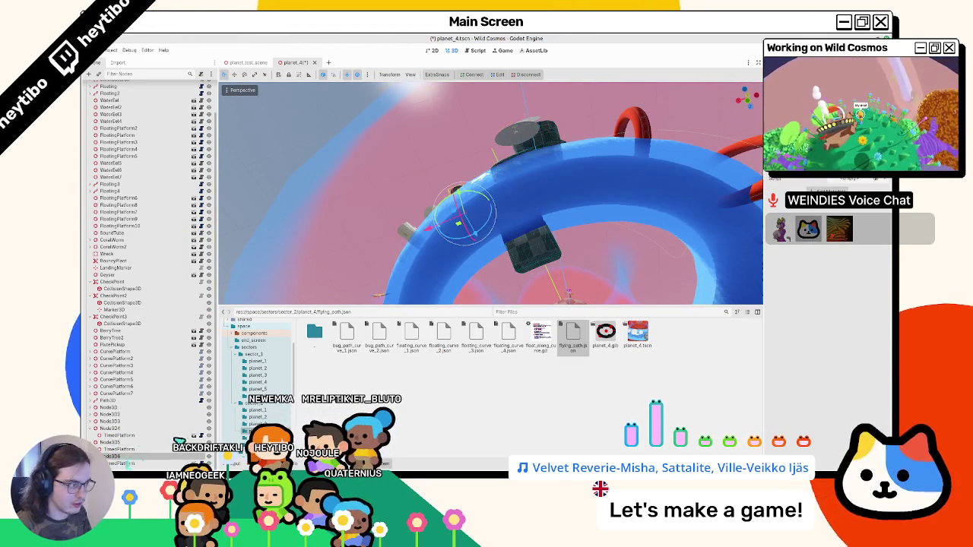
pyautogui.moveTo(523, 209)
pyautogui.mouseDown()
pyautogui.moveTo(494, 243)
pyautogui.moveTo(456, 244)
pyautogui.moveTo(452, 207)
pyautogui.mouseUp()
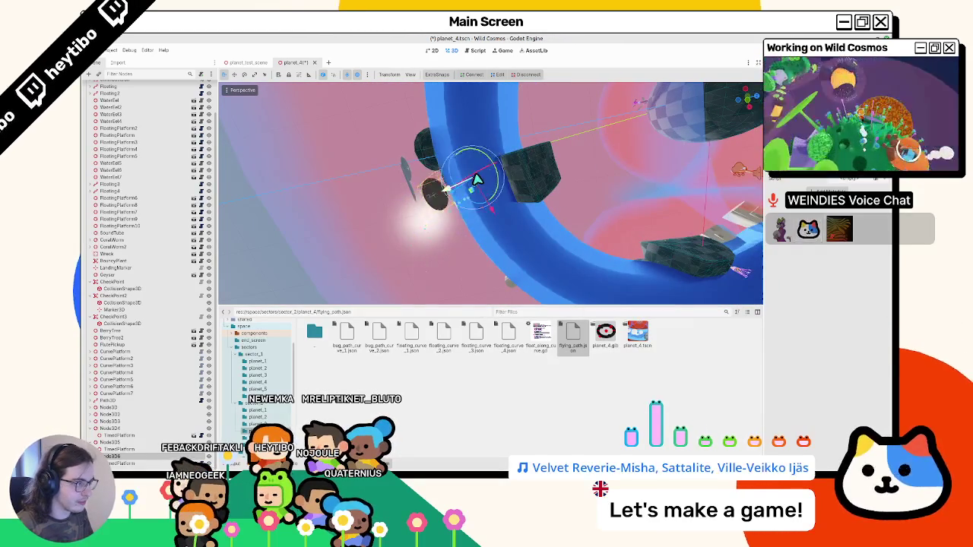
pyautogui.moveTo(481, 172)
pyautogui.mouseDown()
pyautogui.moveTo(495, 182)
pyautogui.moveTo(486, 194)
pyautogui.mouseUp()
pyautogui.moveTo(410, 299)
pyautogui.mouseDown()
pyautogui.moveTo(490, 243)
pyautogui.moveTo(498, 187)
pyautogui.moveTo(565, 239)
pyautogui.moveTo(570, 224)
pyautogui.moveTo(539, 239)
pyautogui.mouseUp()
pyautogui.press('F6')
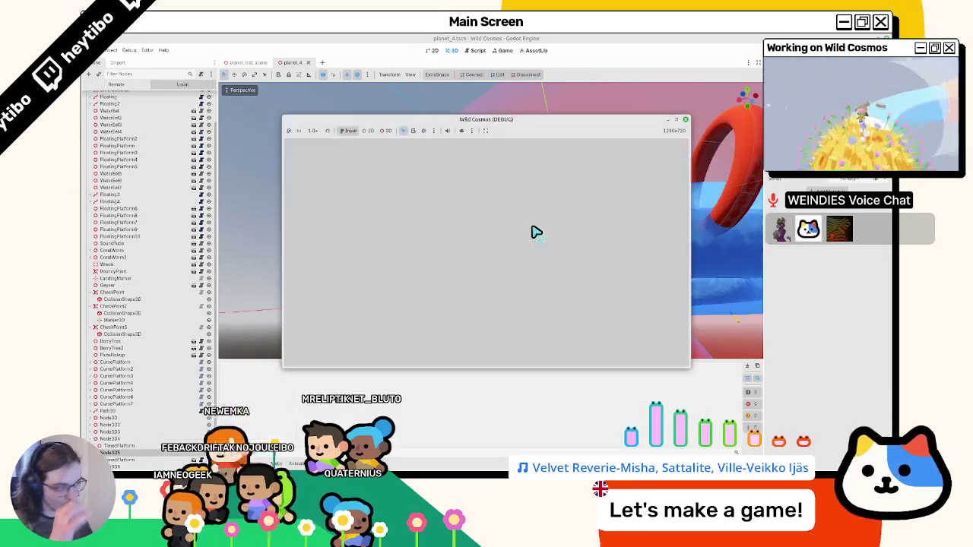
# Step: Maximize the game window, run the character across the ring with W, then stop the game
pyautogui.click(677, 124)
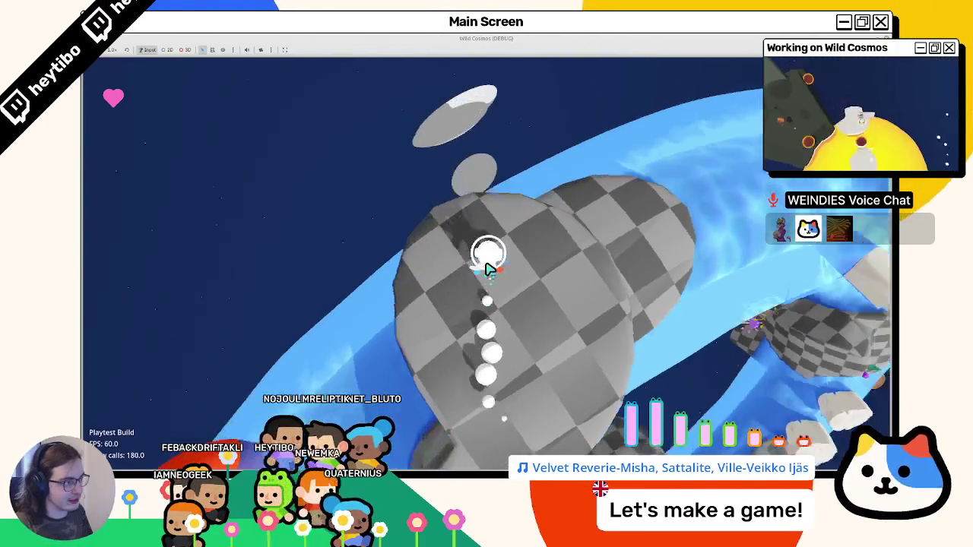
pyautogui.press('w')
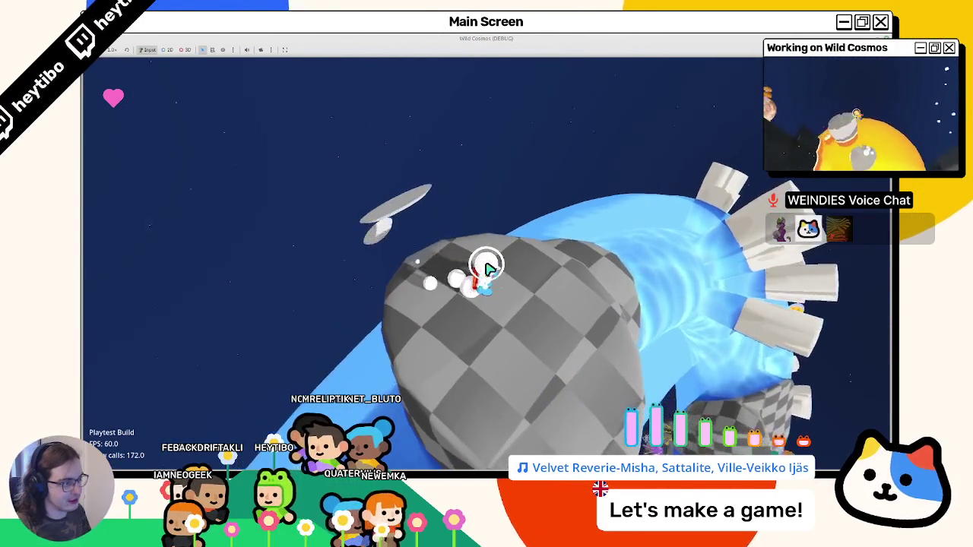
pyautogui.press('w')
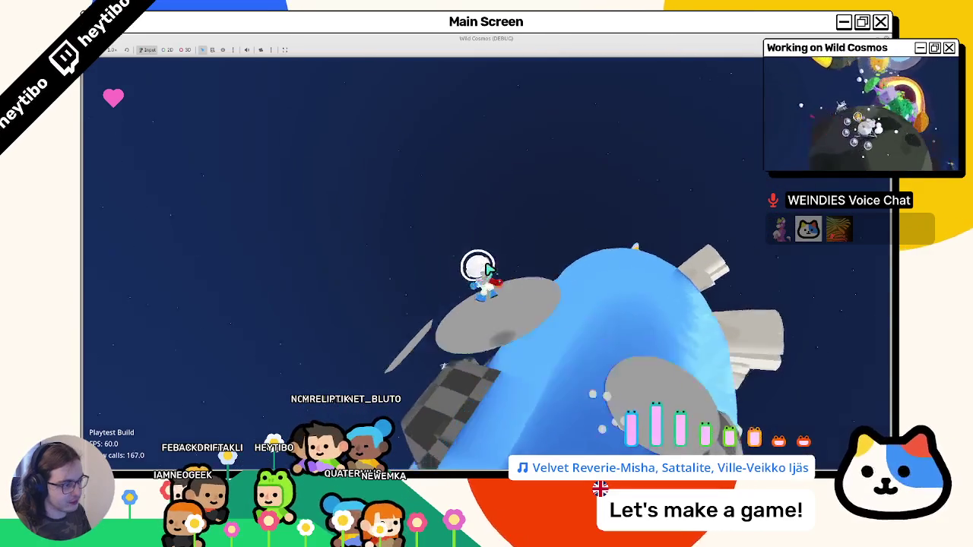
pyautogui.press('w')
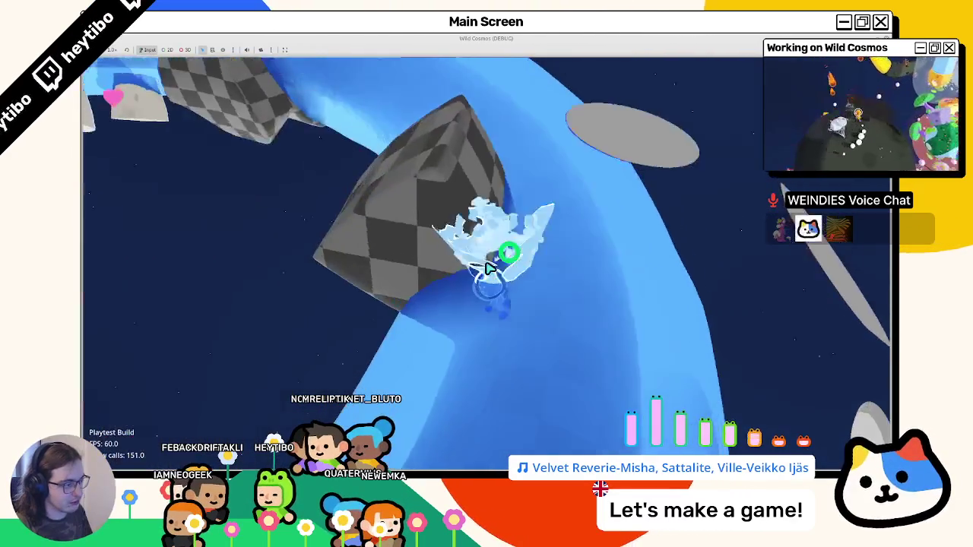
pyautogui.press('F8')
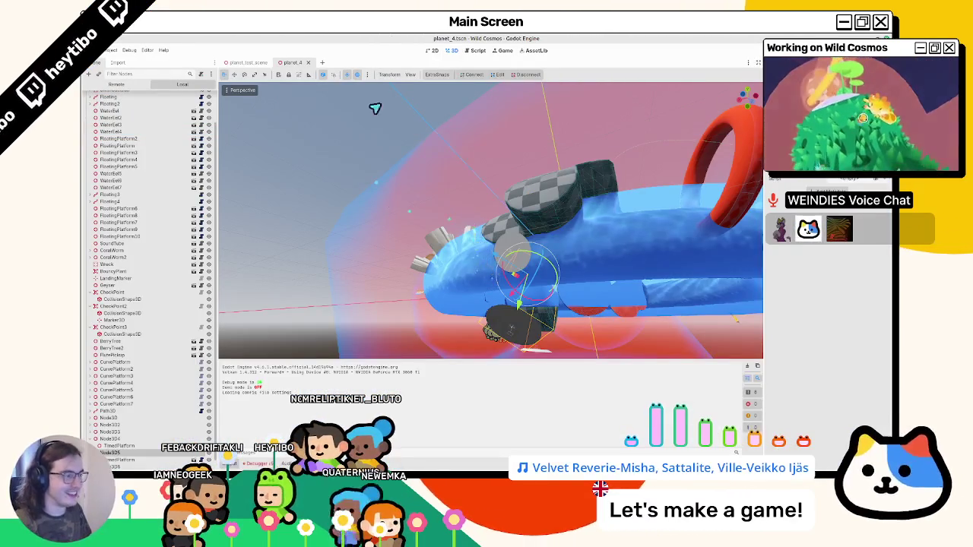
# Step: Orbit around the platform, rerun the scene maximized, and stop it to return to the editor
pyautogui.moveTo(375, 108)
pyautogui.mouseDown()
pyautogui.moveTo(472, 187)
pyautogui.moveTo(514, 176)
pyautogui.mouseUp()
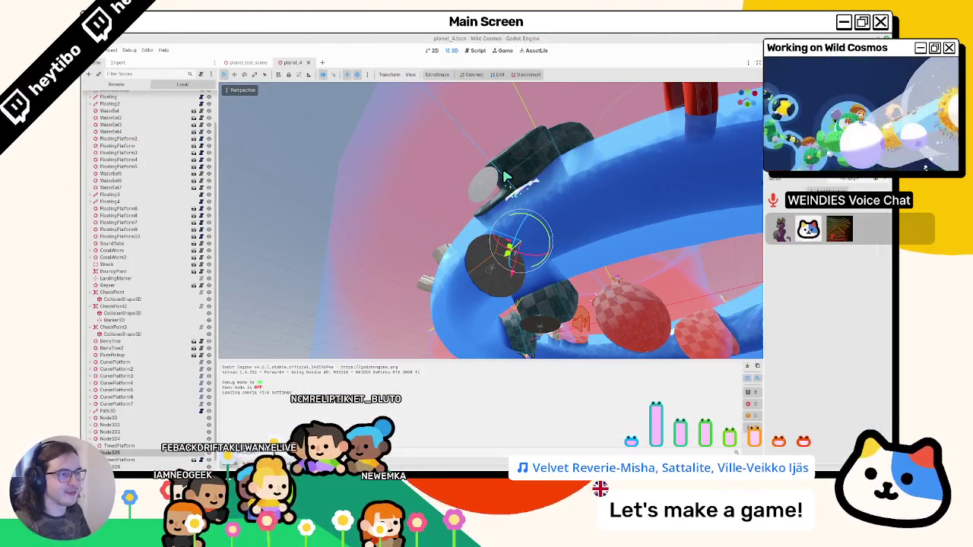
pyautogui.press('F6')
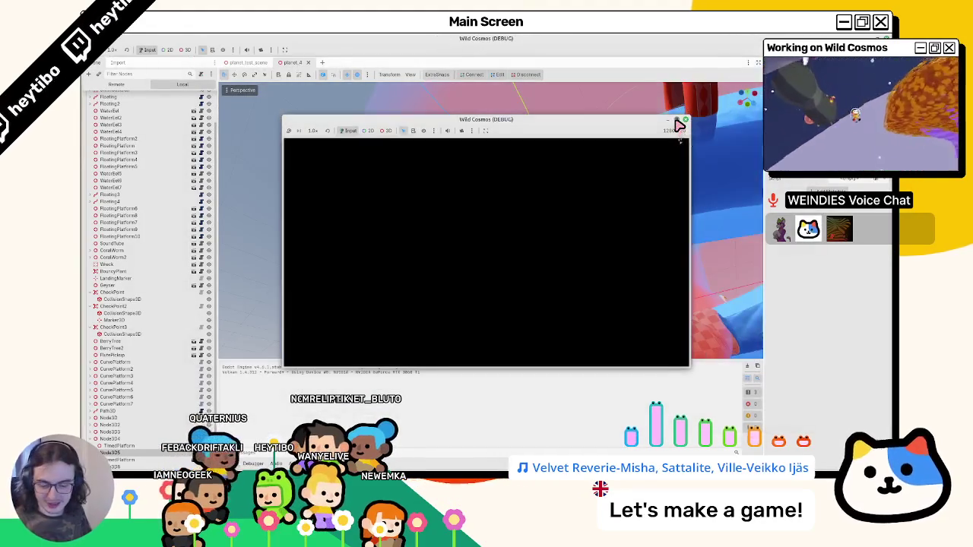
pyautogui.click(676, 122)
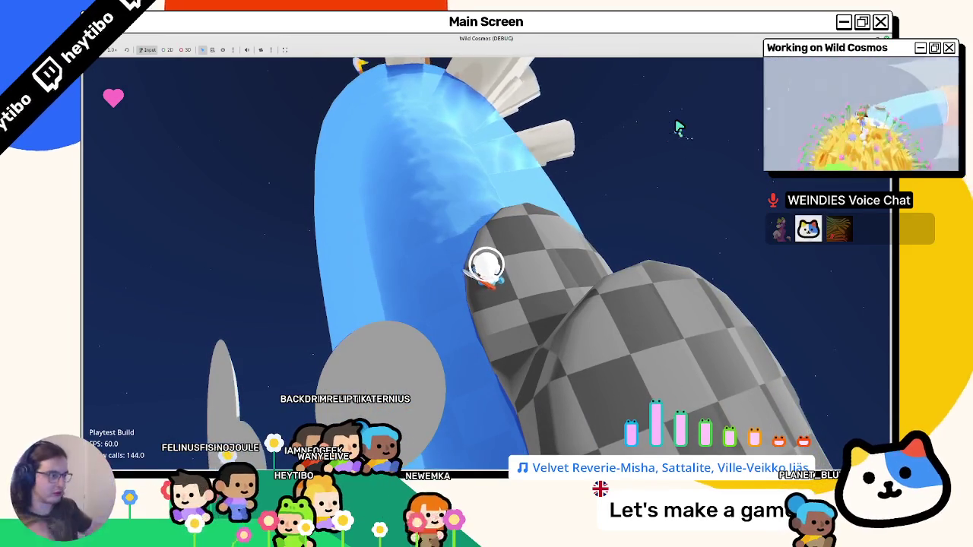
pyautogui.press('F8')
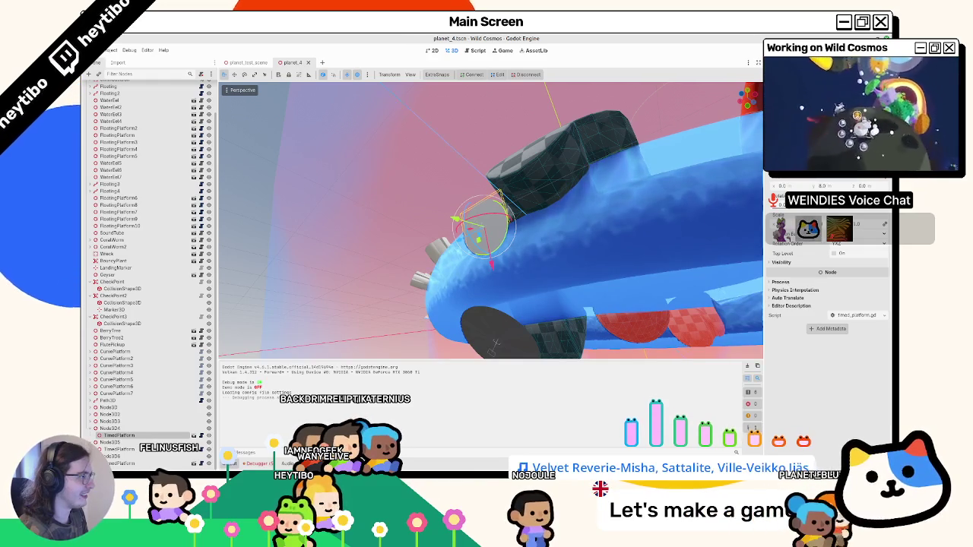
# Step: Select the lower and upper TimedPlatform nodes to adjust them on the ring's side
pyautogui.click(126, 449)
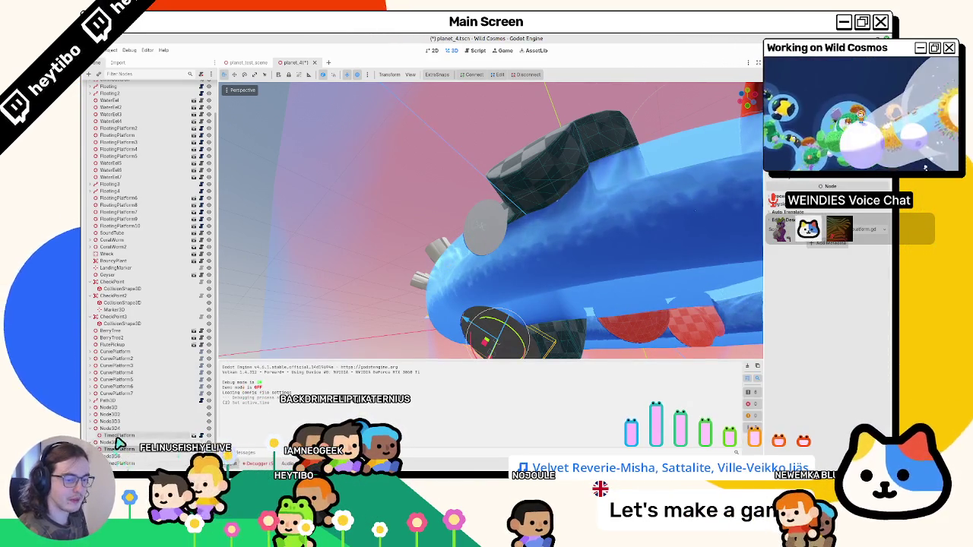
pyautogui.click(114, 457)
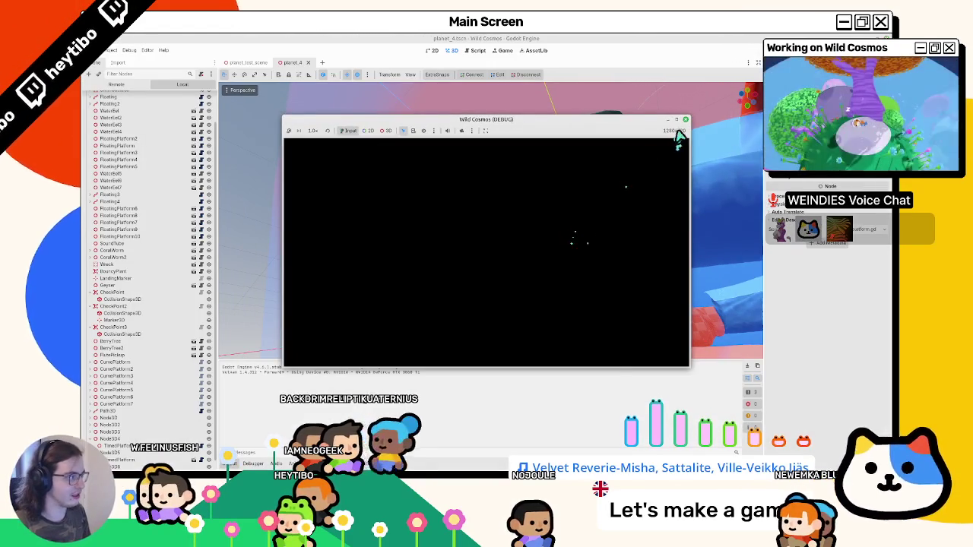
# Step: Playtest fullscreen by running the character onto the checkered block, then stop with F8
pyautogui.click(678, 123)
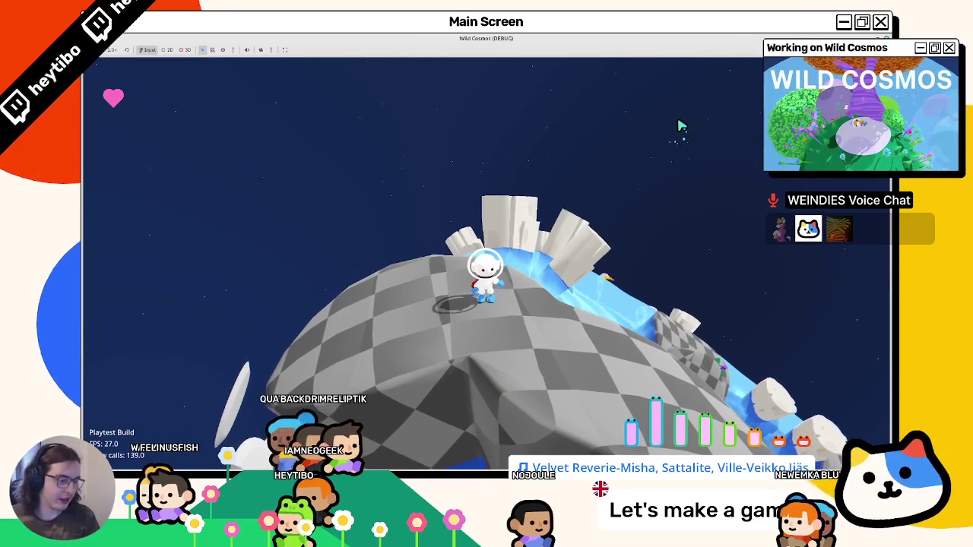
pyautogui.press('w')
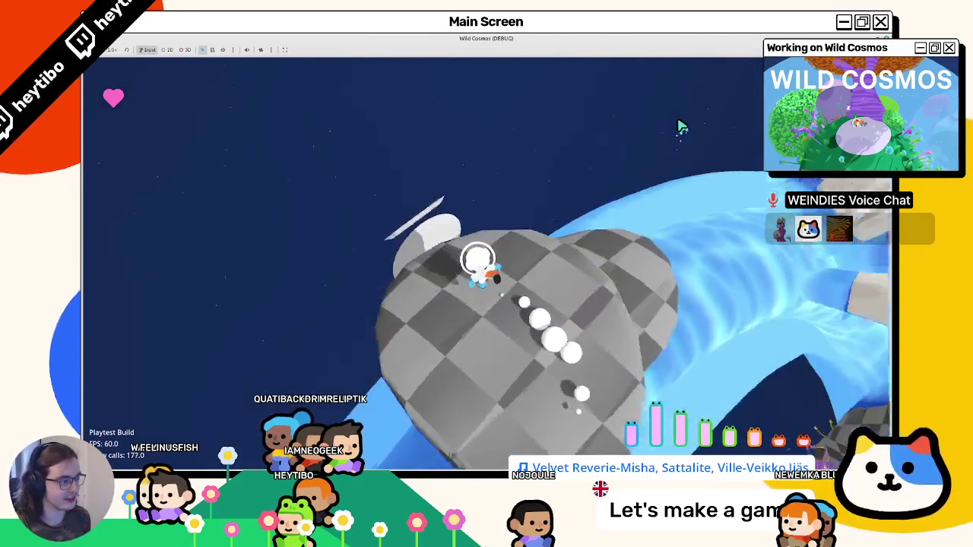
pyautogui.press('w')
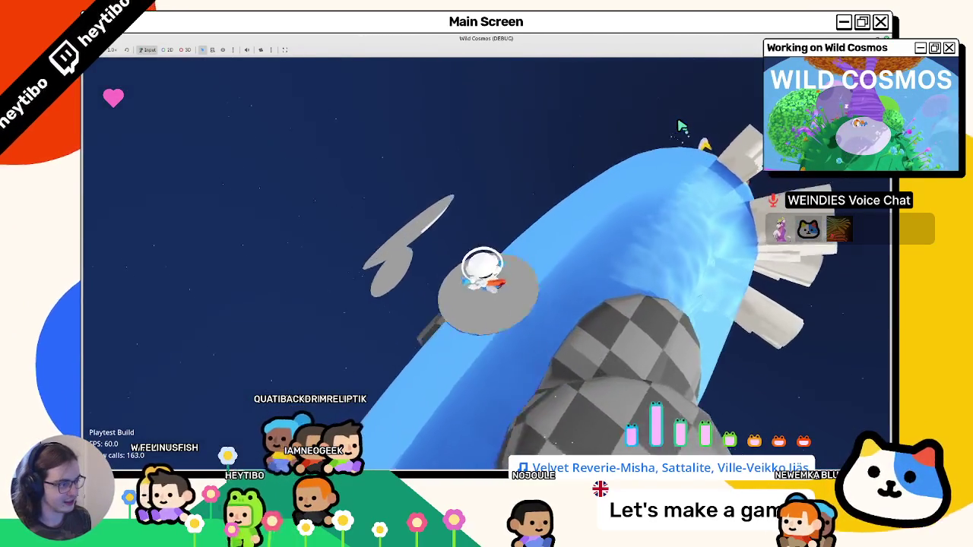
pyautogui.press('w')
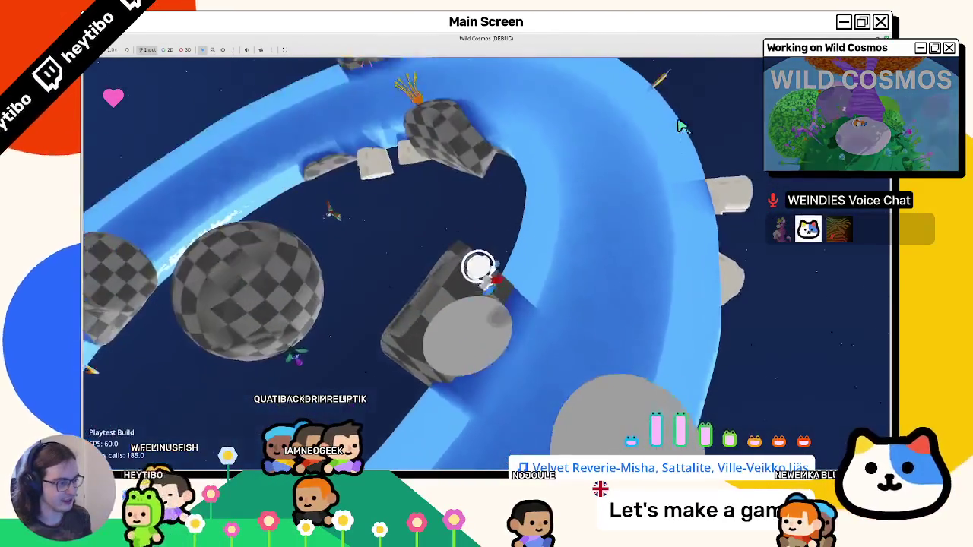
pyautogui.press('w')
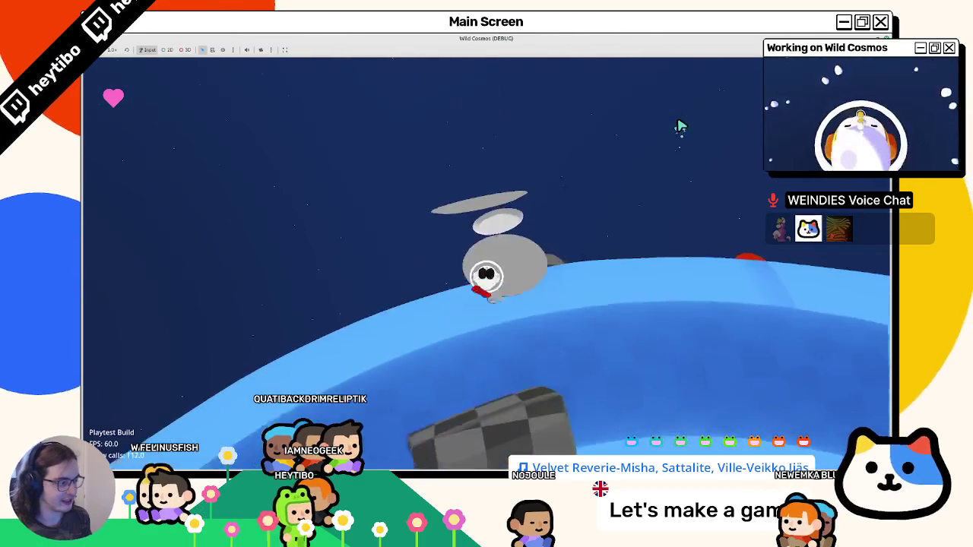
pyautogui.press('w')
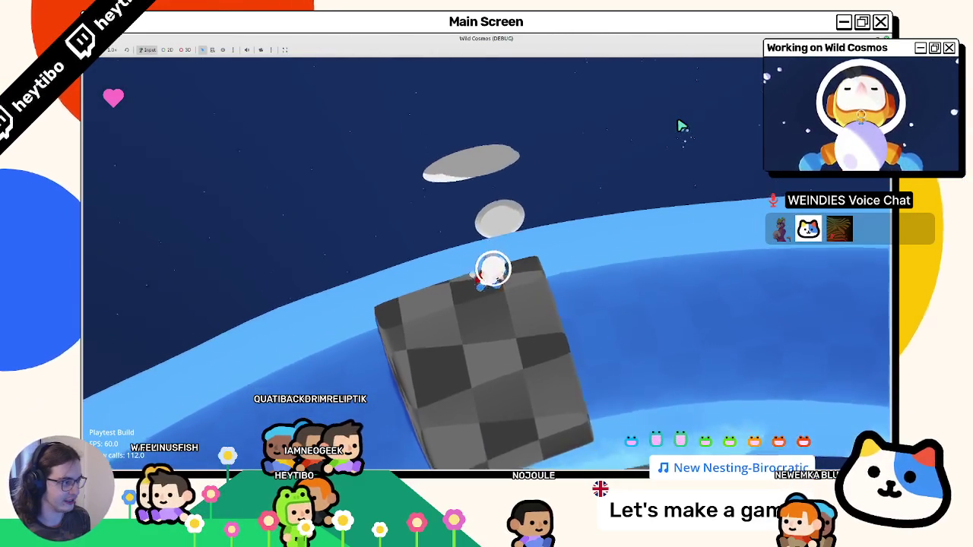
pyautogui.press('w')
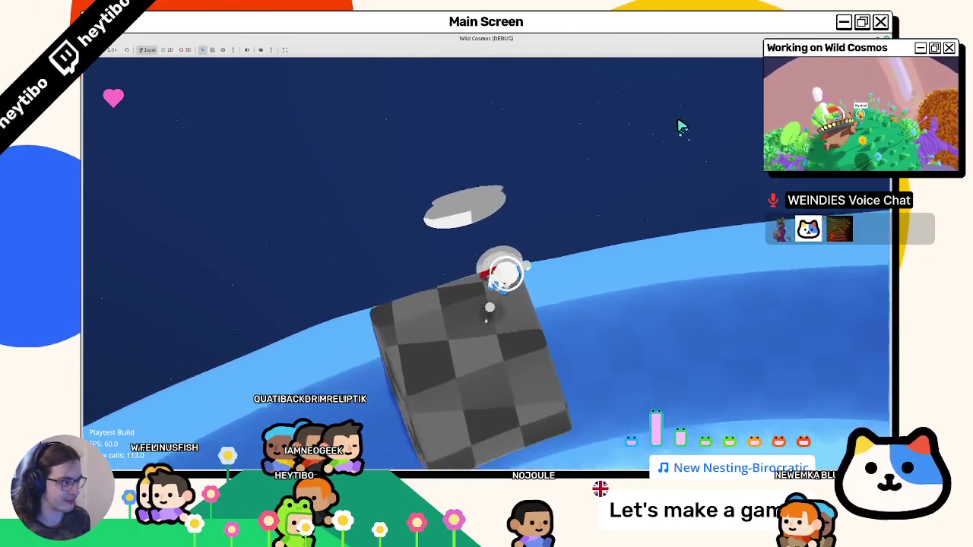
pyautogui.press('w')
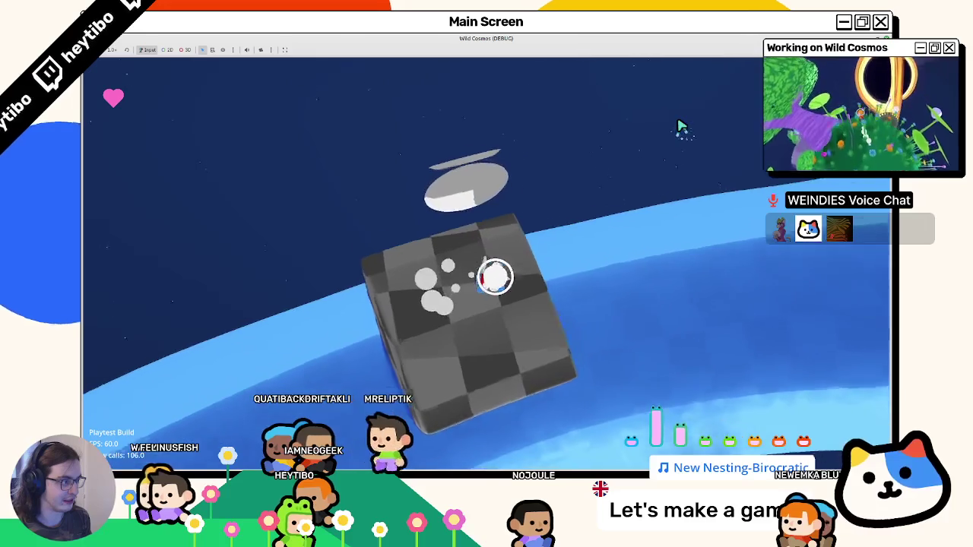
pyautogui.press('w')
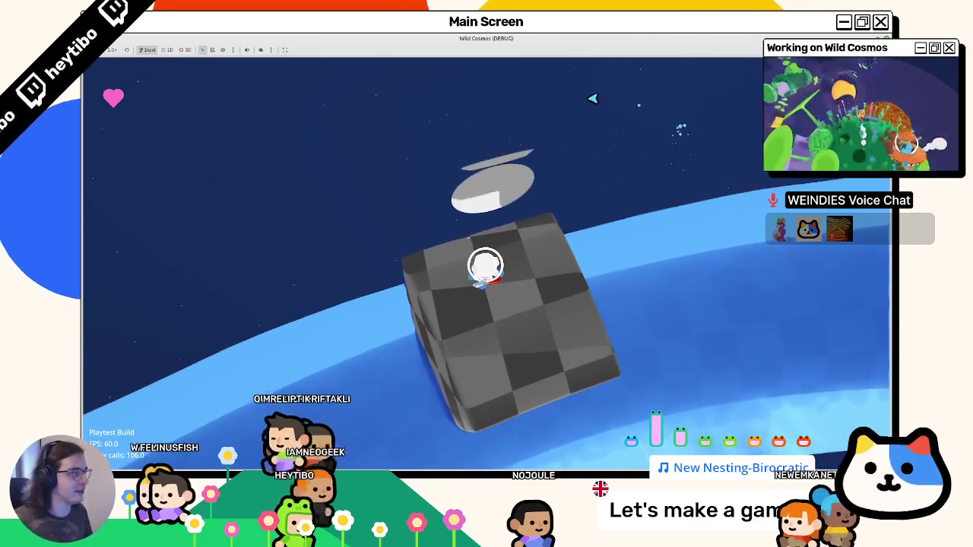
pyautogui.press('F8')
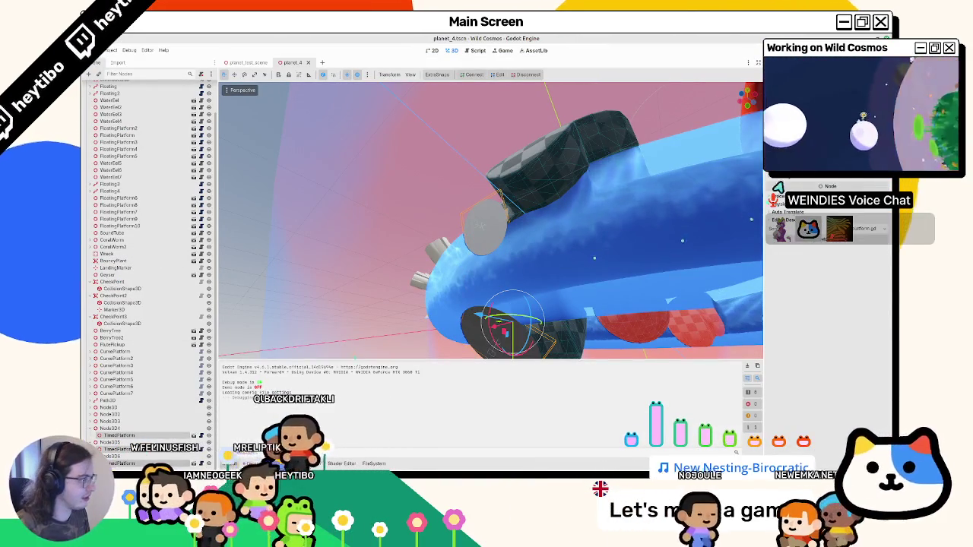
# Step: Run the game with F5, close the paused game window, then launch it again
pyautogui.press('F5')
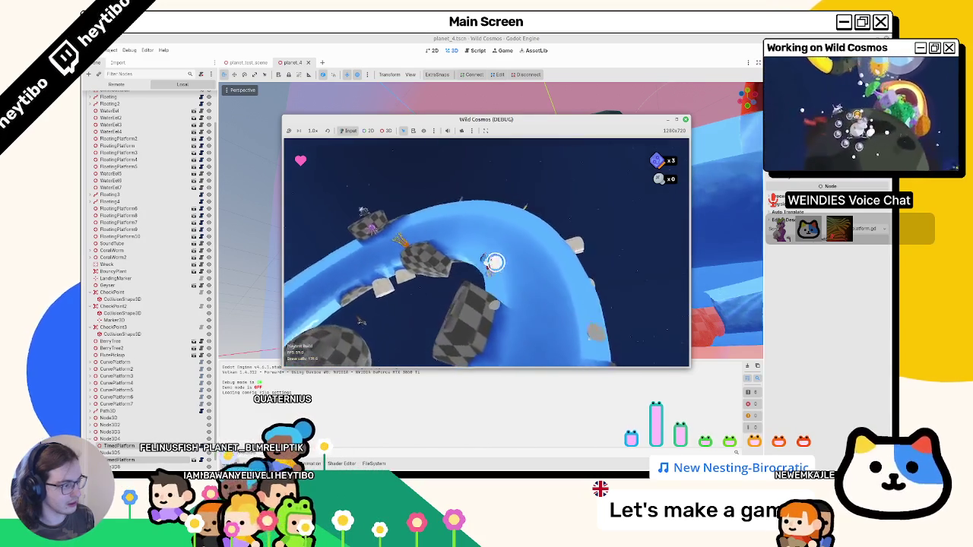
pyautogui.press('Escape')
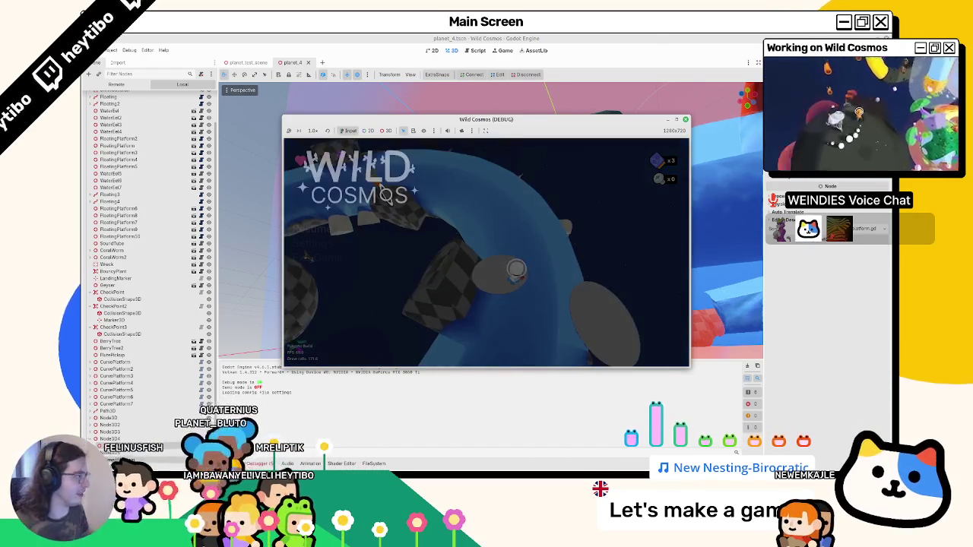
pyautogui.click(733, 165)
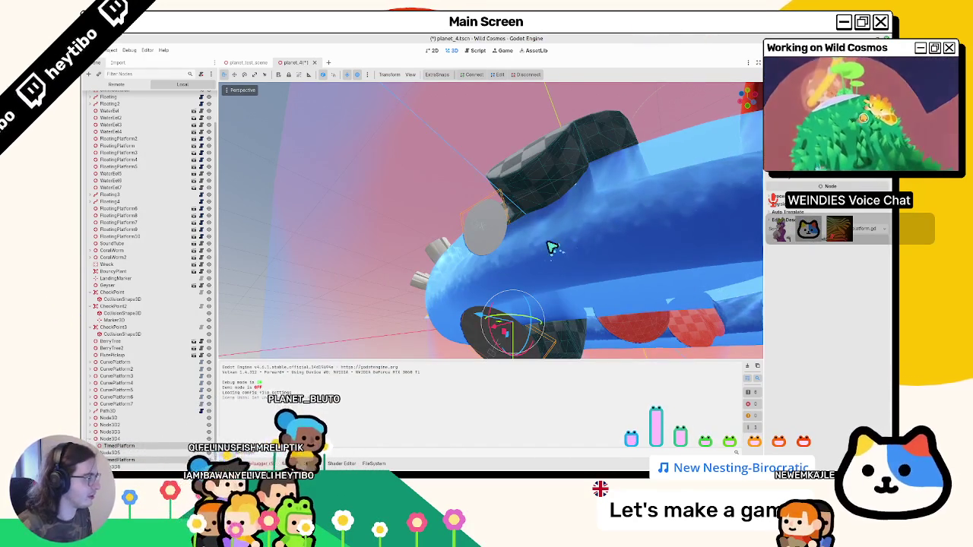
pyautogui.scroll(-1, 127, 437)
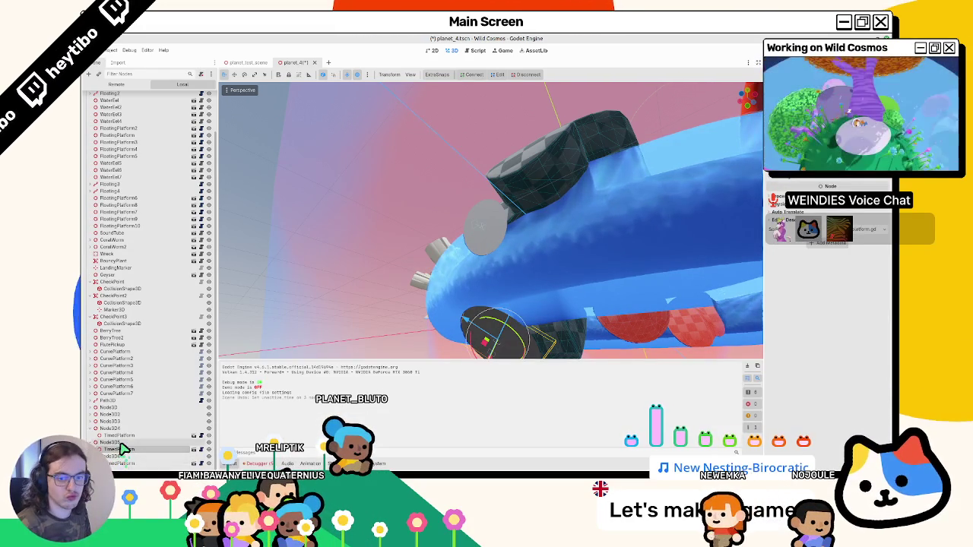
pyautogui.press('F5')
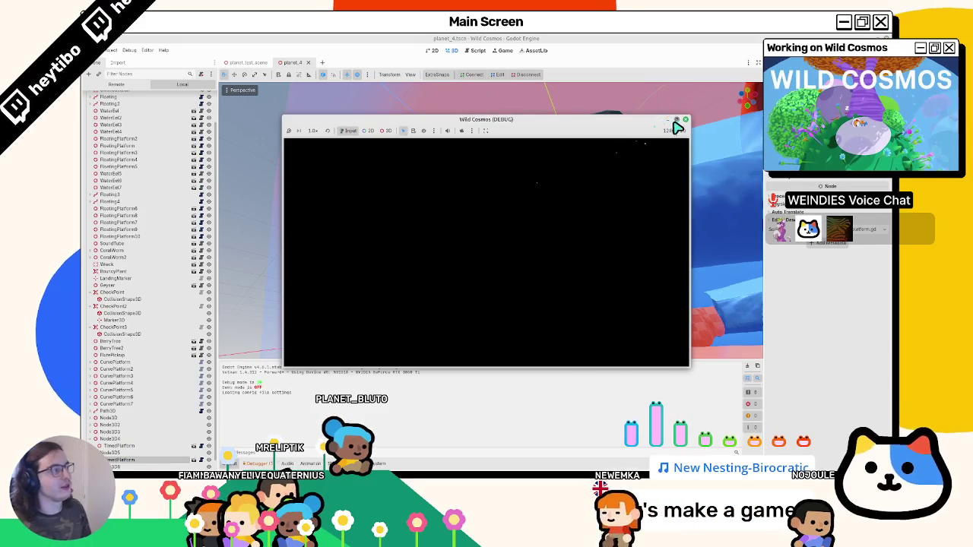
# Step: Run and jump the character fullscreen across the checkered platforms along the blue planet
pyautogui.click(674, 123)
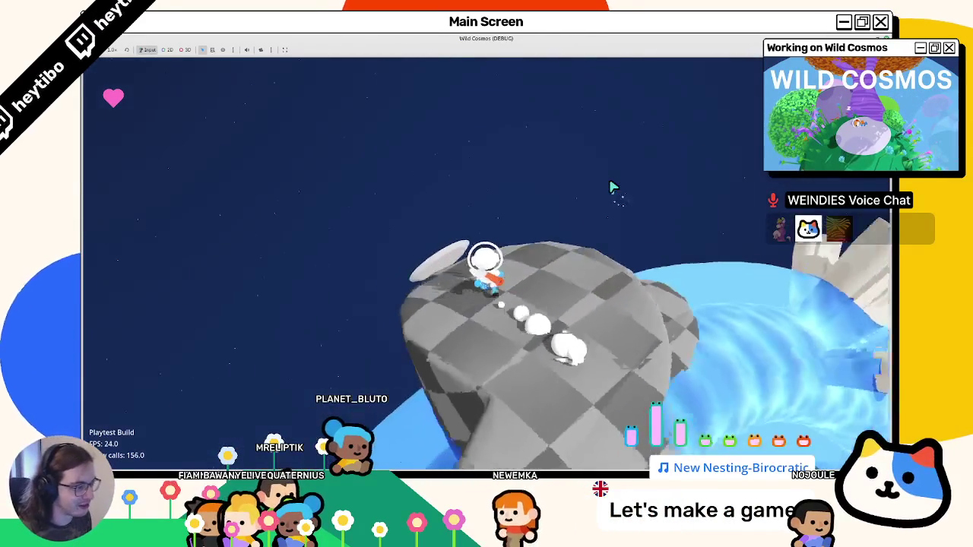
pyautogui.press('space')
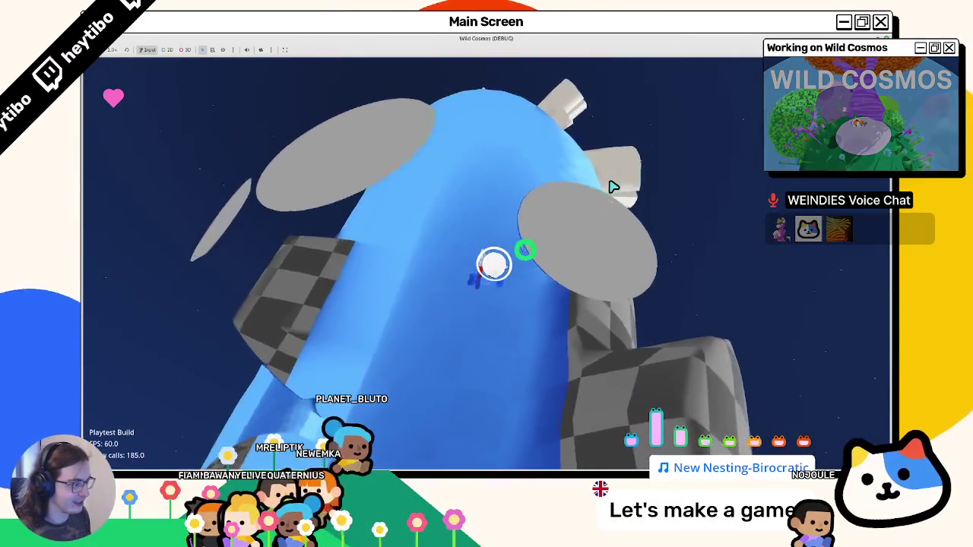
pyautogui.press('w')
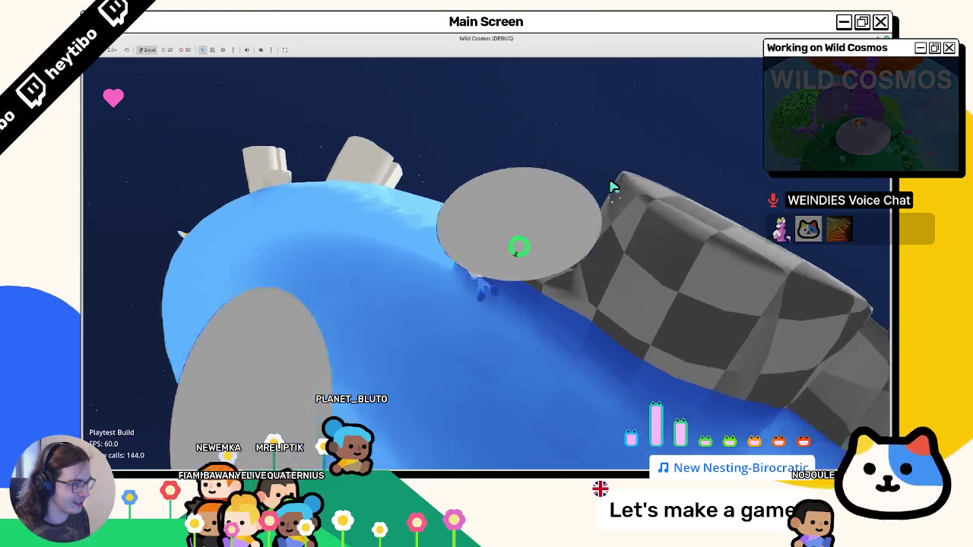
pyautogui.press('w')
pyautogui.press('w')
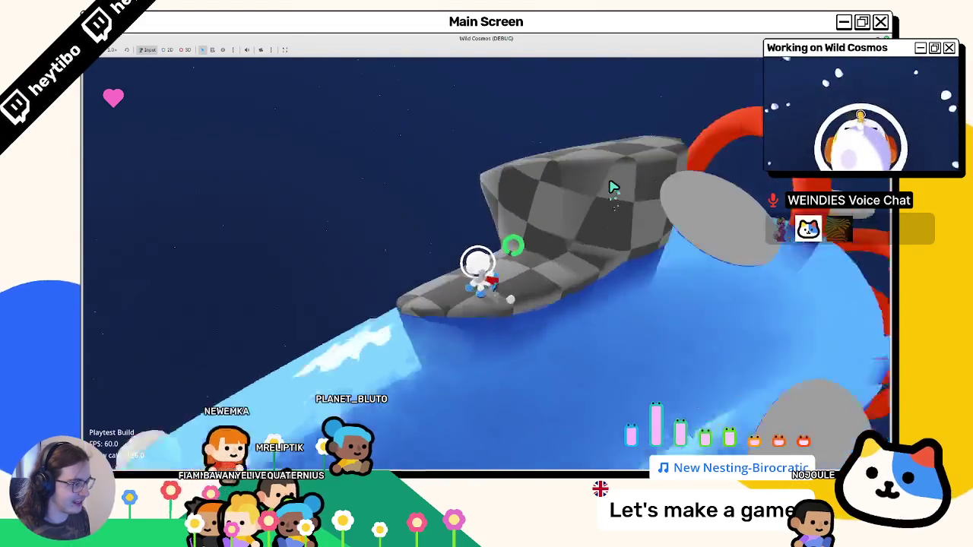
pyautogui.press('w')
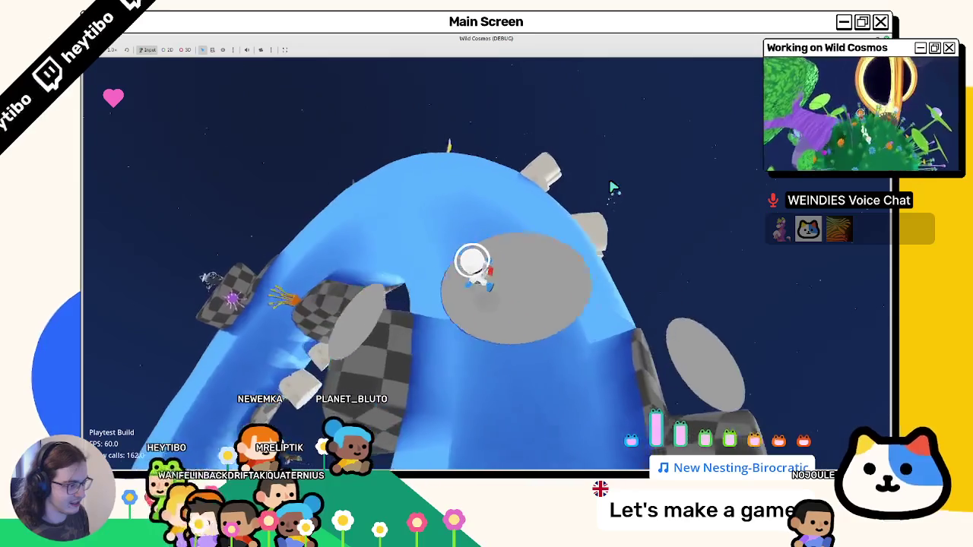
pyautogui.press('w')
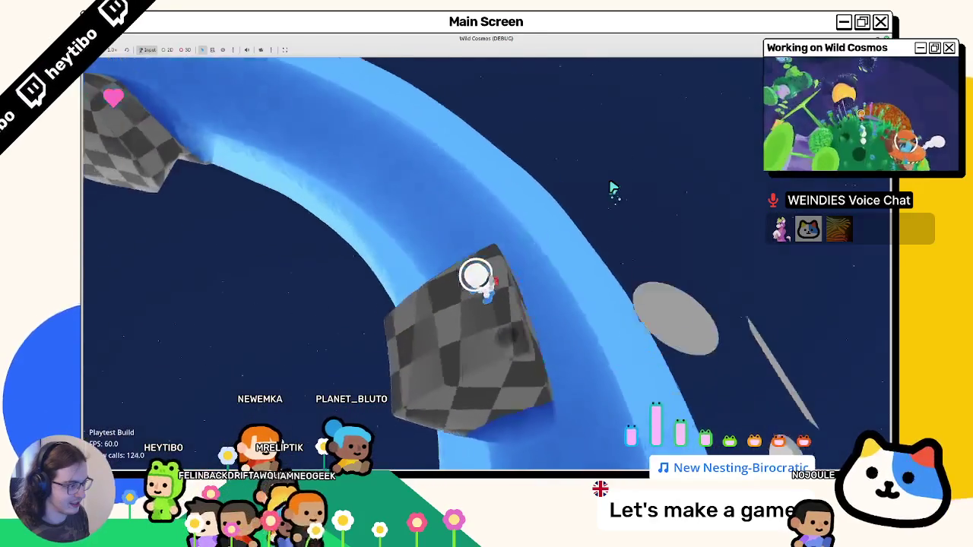
pyautogui.press('space')
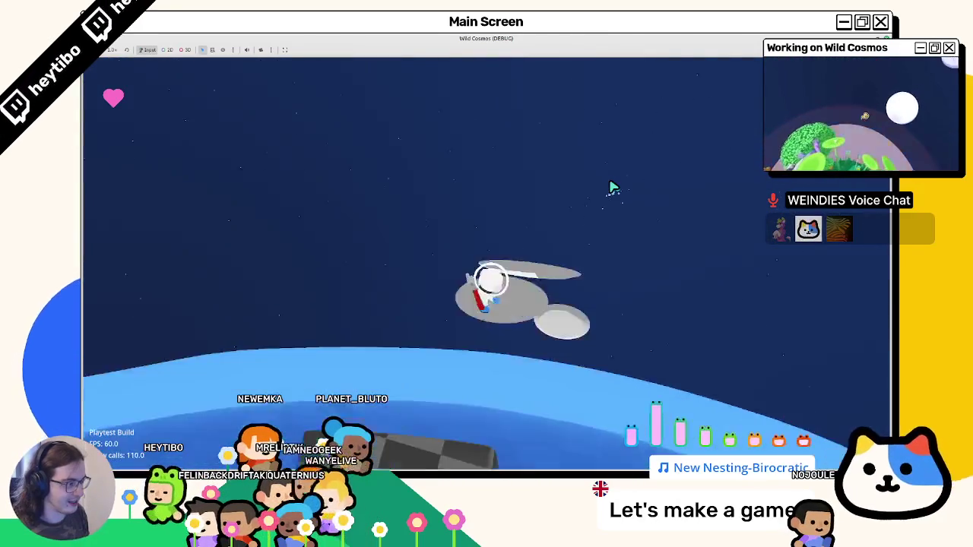
pyautogui.press('w')
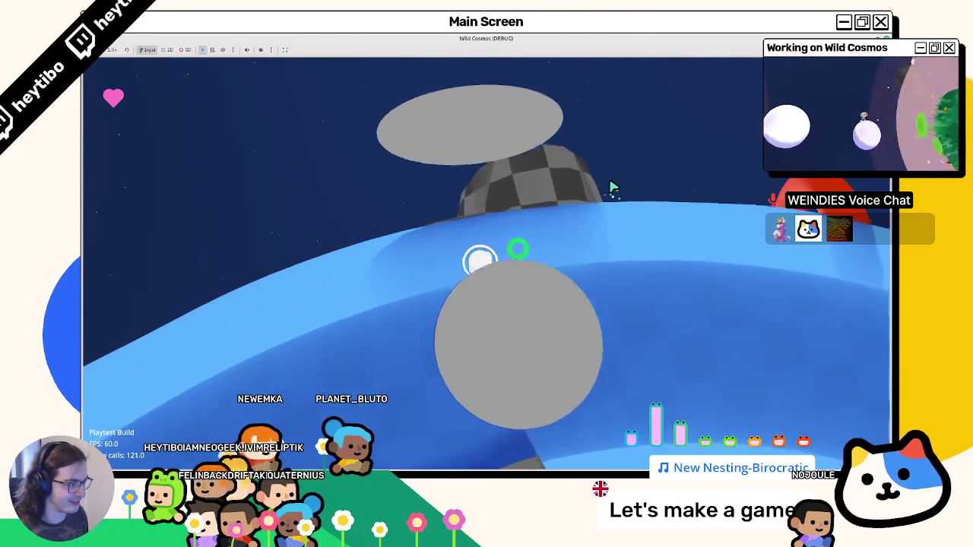
pyautogui.press('w')
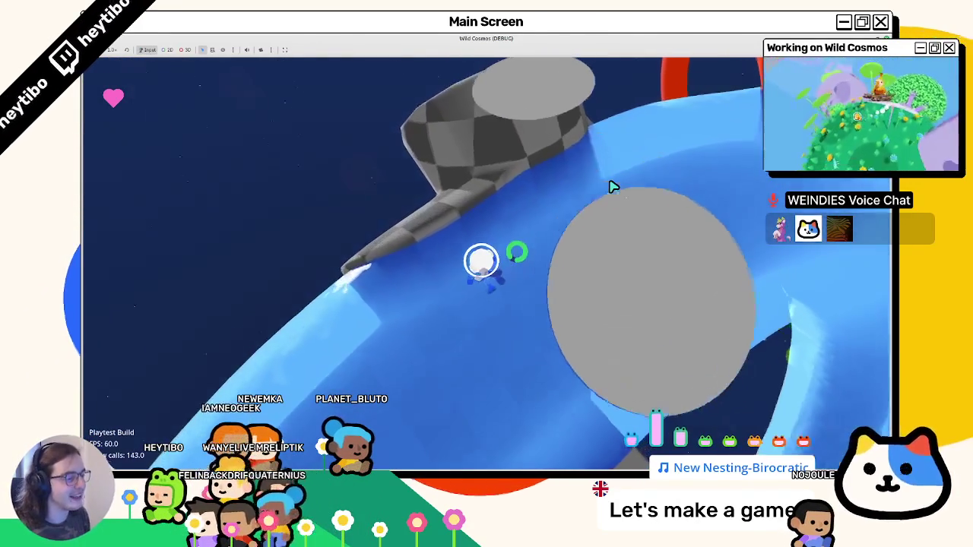
pyautogui.press('w')
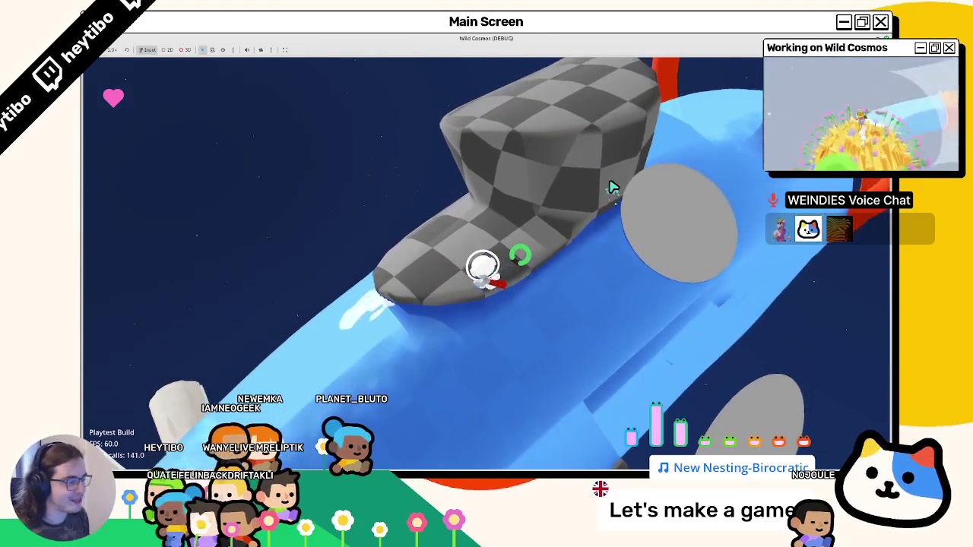
pyautogui.press('w')
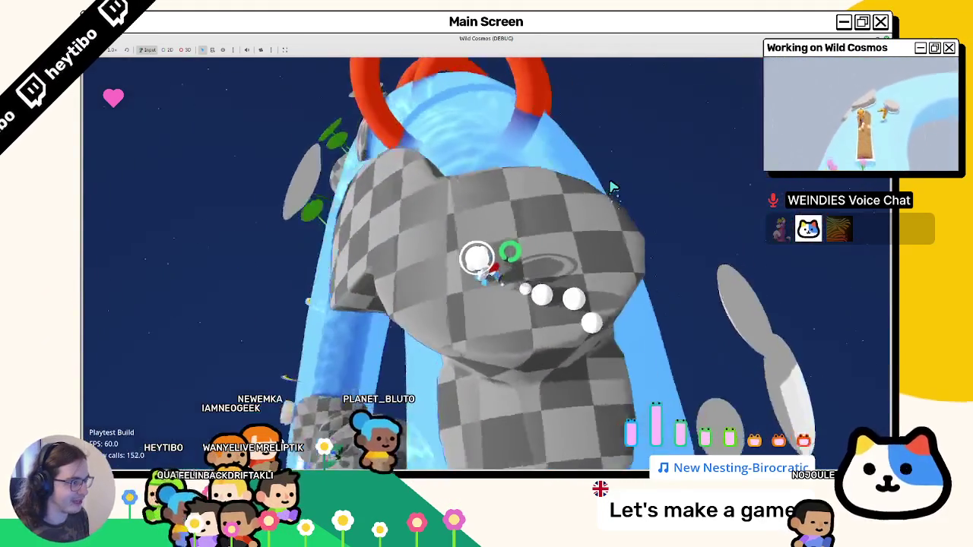
pyautogui.press('w')
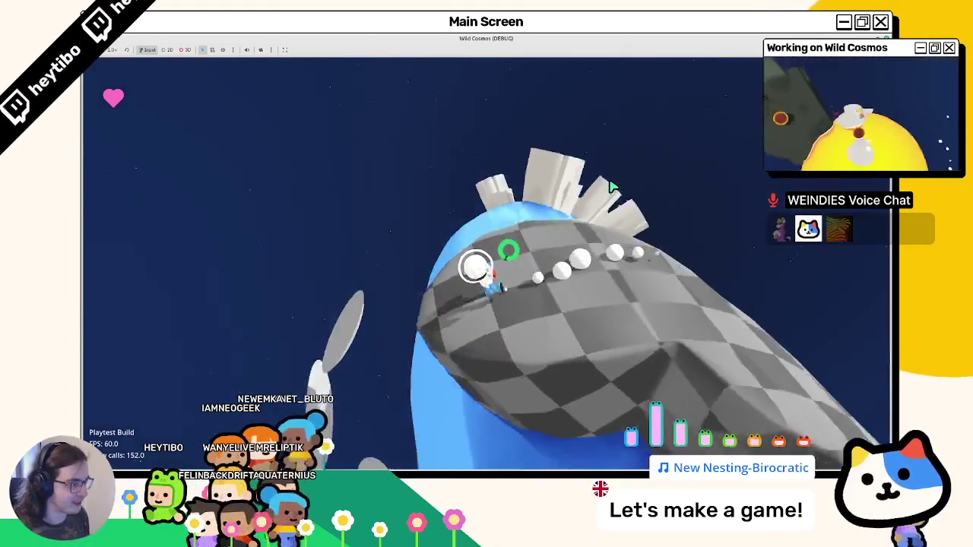
pyautogui.press('w')
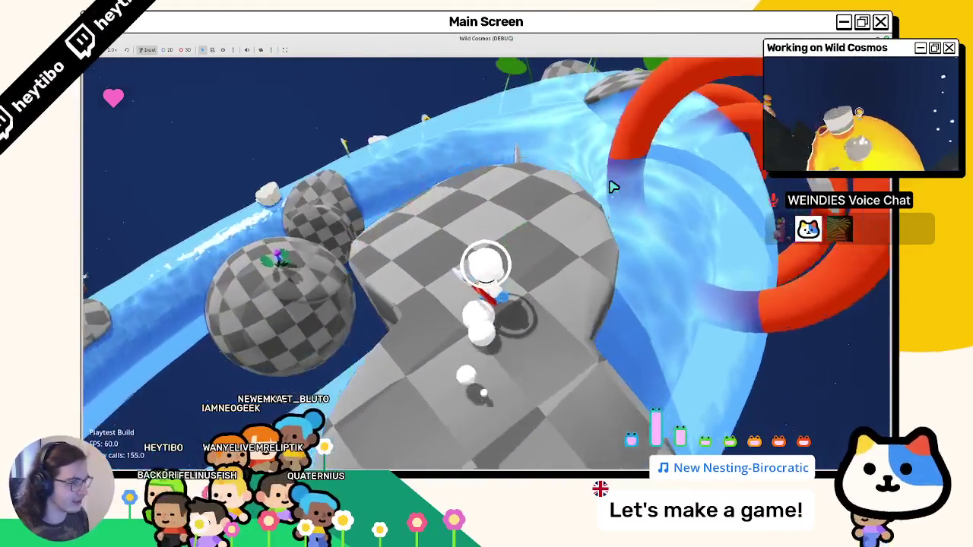
pyautogui.press('w')
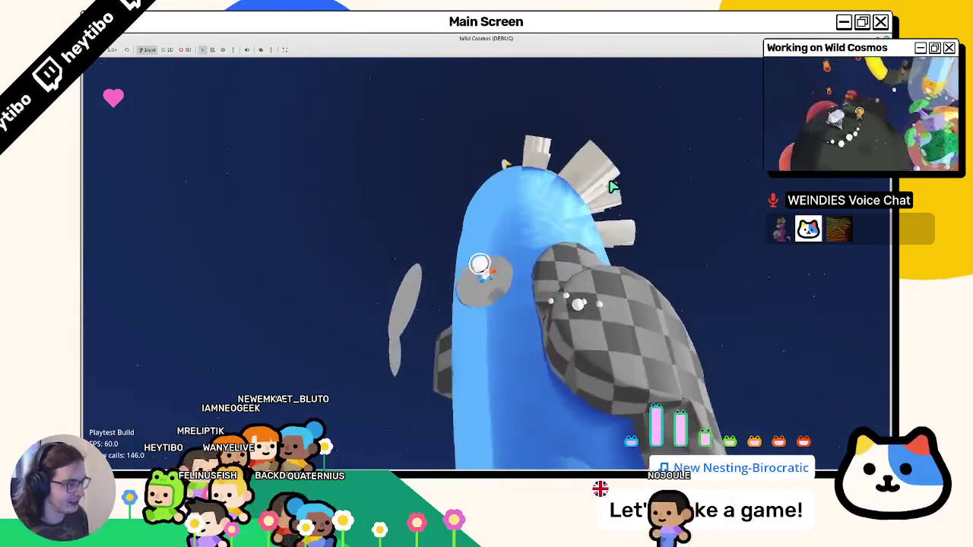
# Step: Ride the checkered block along the blue arch, then stop the playtest with F8
pyautogui.press('w')
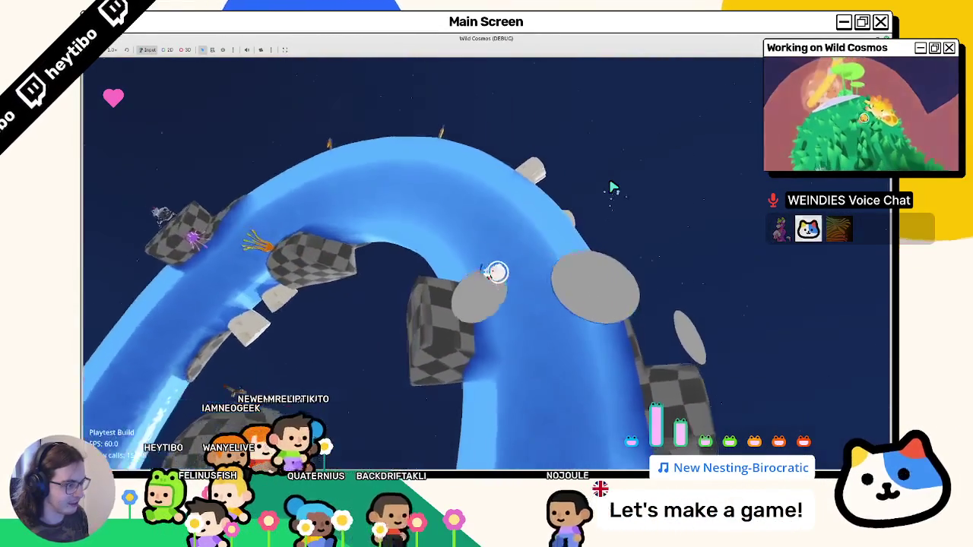
pyautogui.press('w')
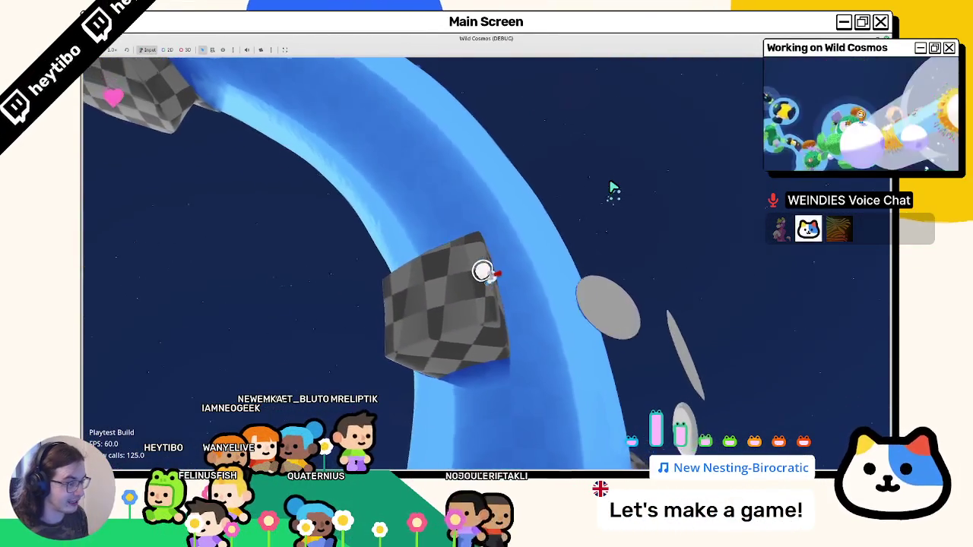
pyautogui.press('w')
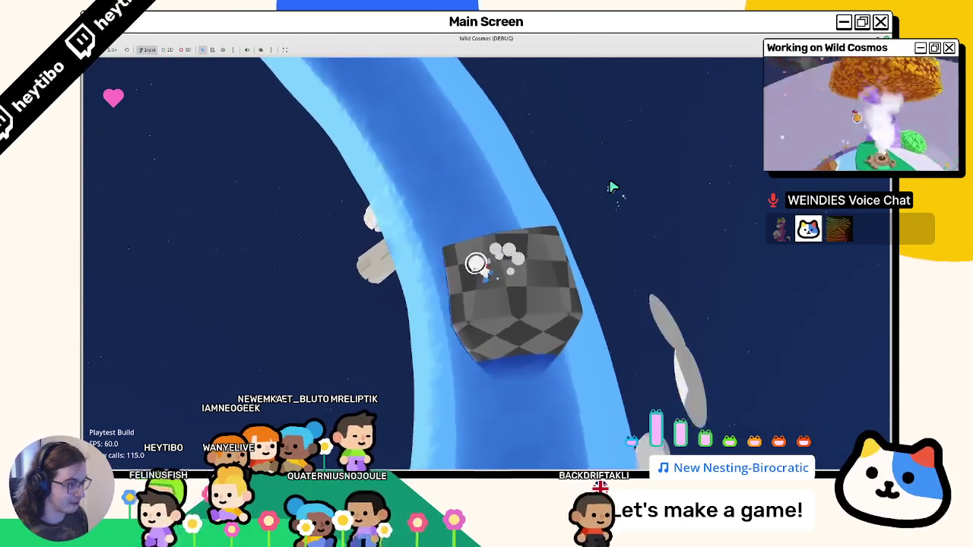
pyautogui.press('w')
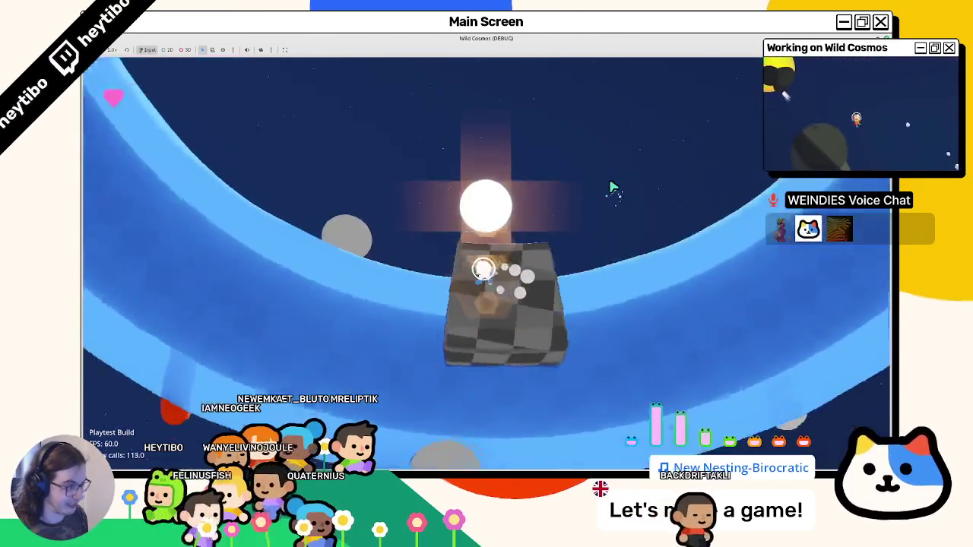
pyautogui.press('w')
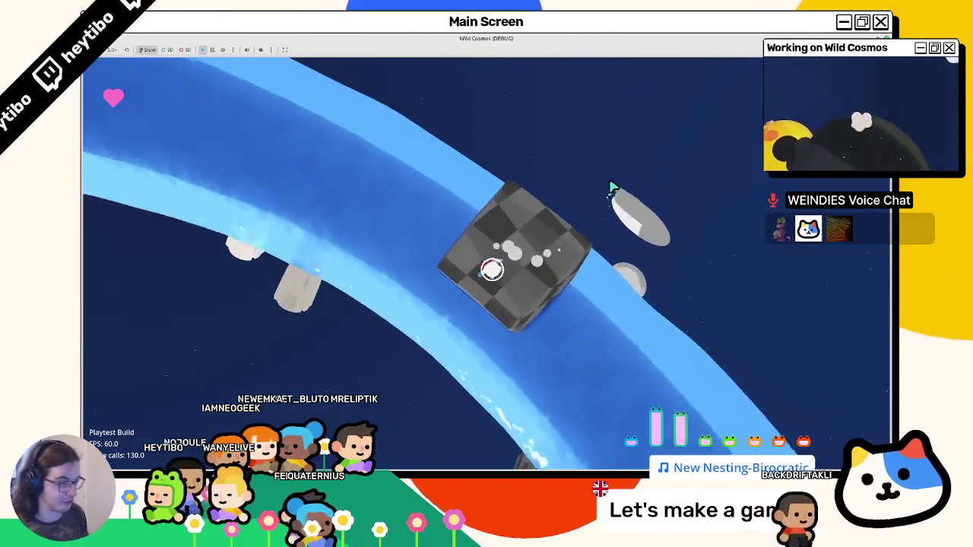
pyautogui.press('w')
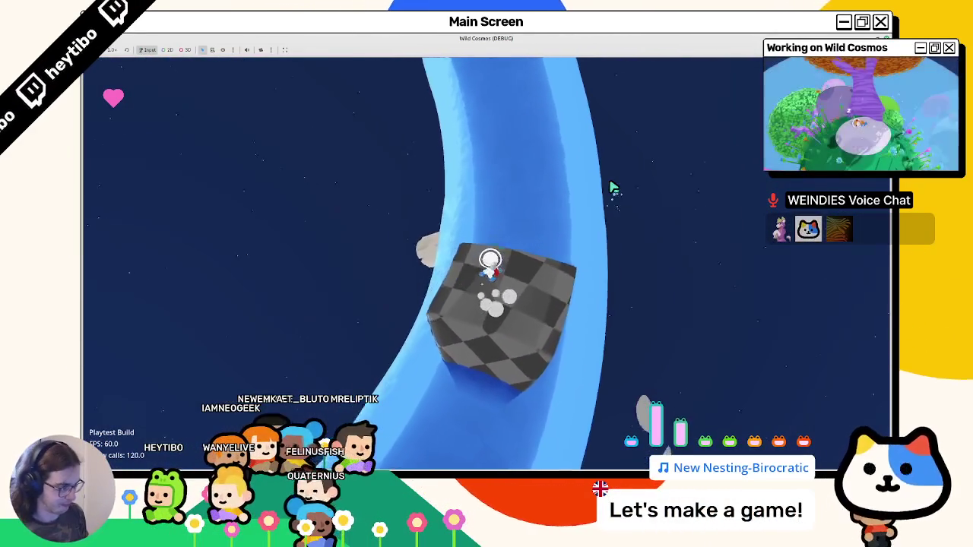
pyautogui.press('w')
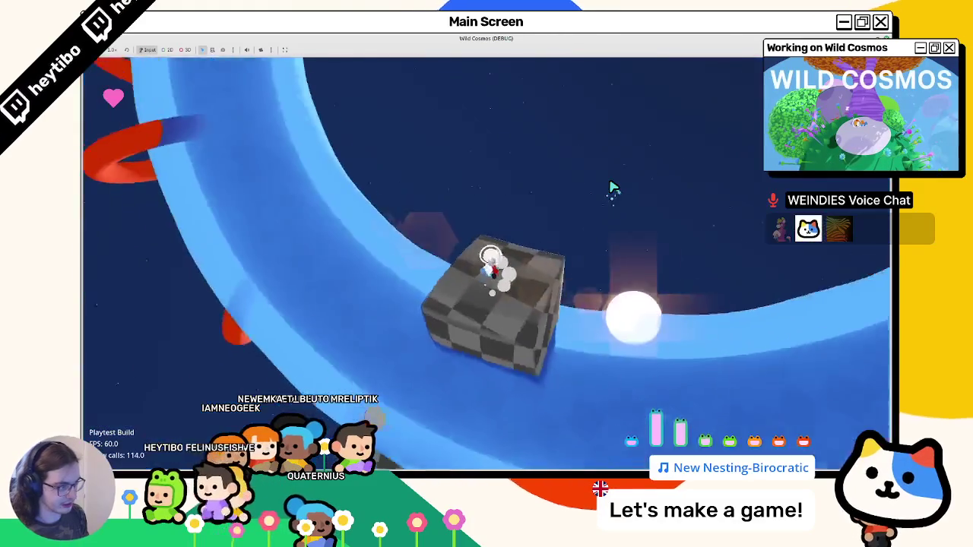
pyautogui.press('w')
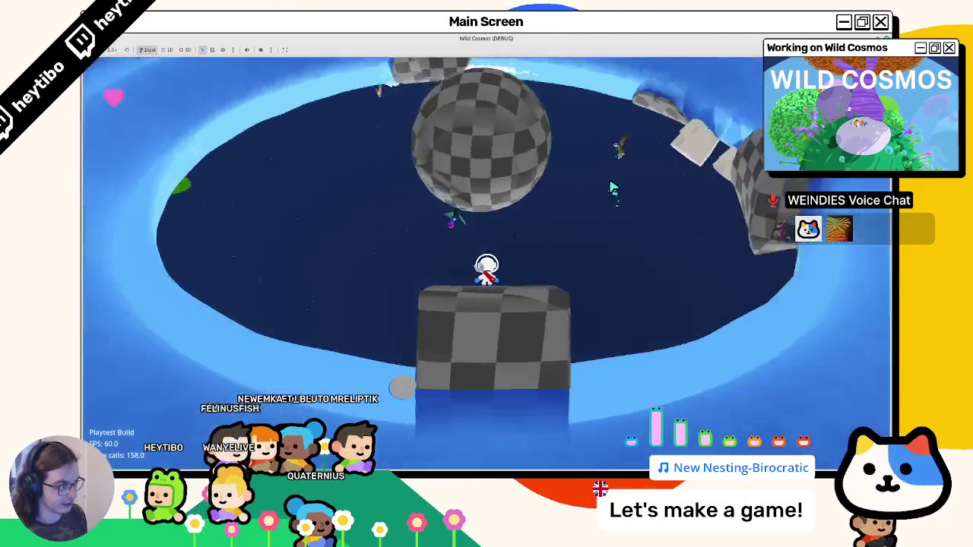
pyautogui.press('w')
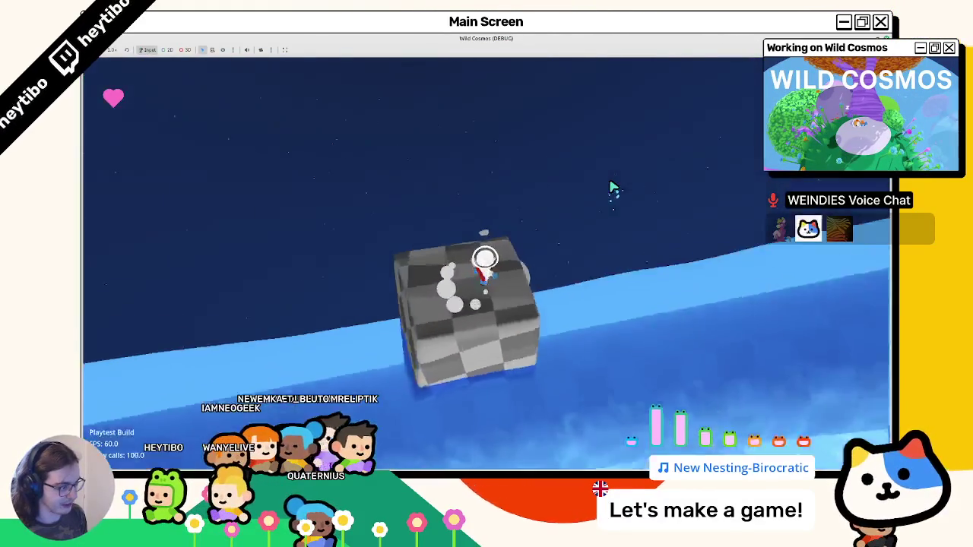
pyautogui.press('w')
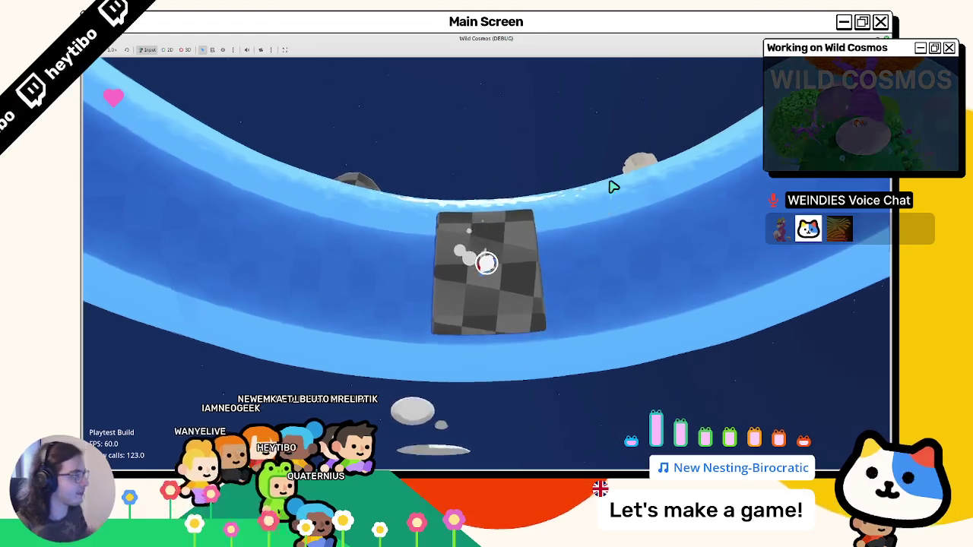
pyautogui.press('F8')
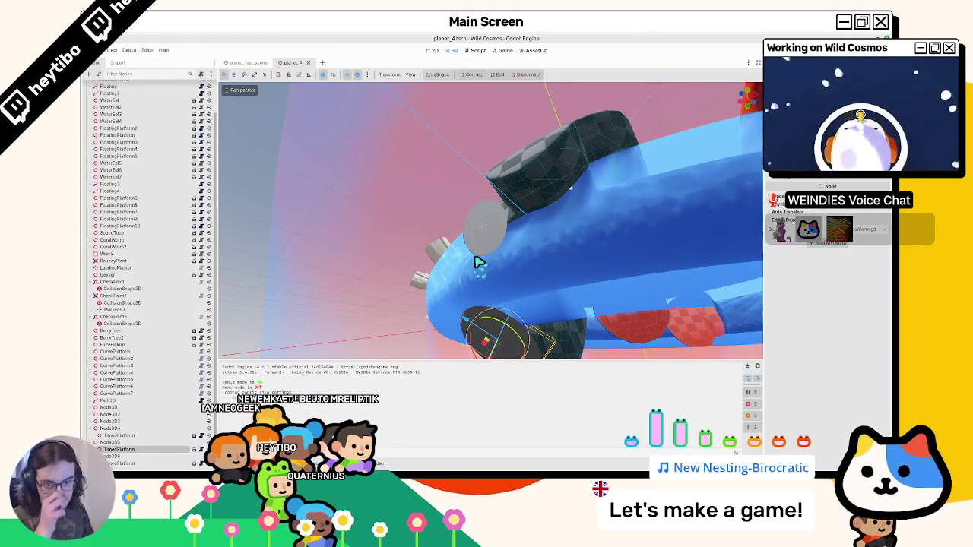
# Step: Select a Node3D platform and move it to a new spot on the ring
pyautogui.moveTo(470, 259)
pyautogui.mouseDown()
pyautogui.moveTo(517, 211)
pyautogui.moveTo(507, 183)
pyautogui.mouseUp()
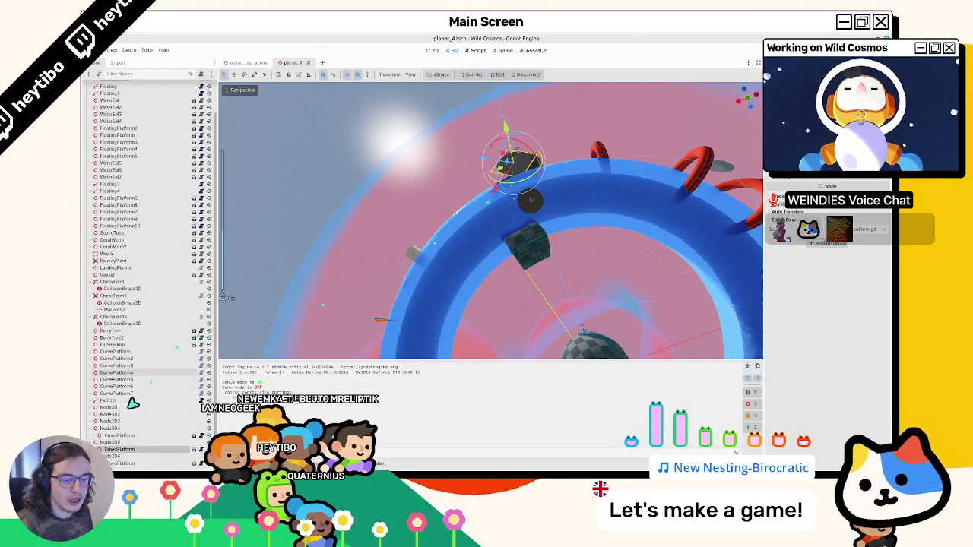
pyautogui.click(120, 431)
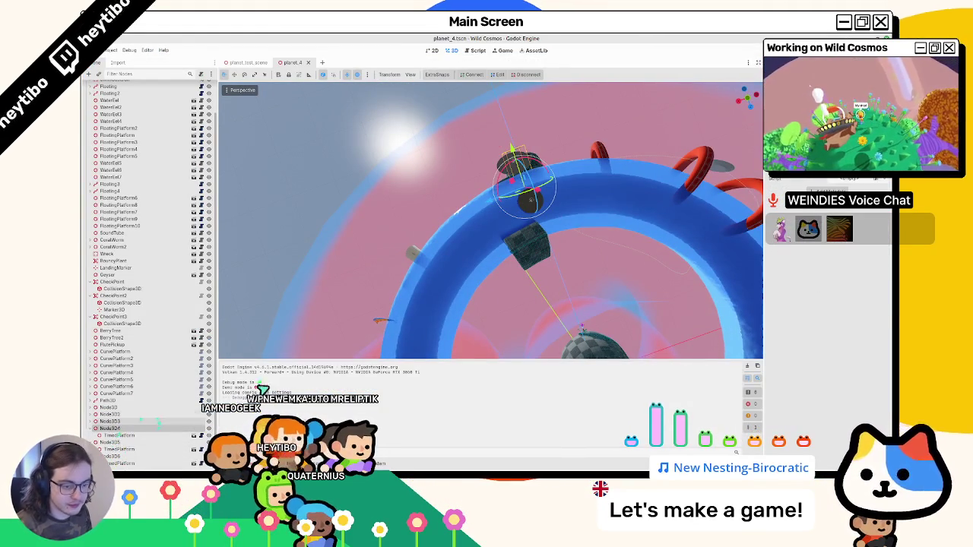
pyautogui.click(521, 235)
pyautogui.moveTo(522, 235)
pyautogui.mouseDown()
pyautogui.moveTo(509, 273)
pyautogui.moveTo(481, 295)
pyautogui.mouseUp()
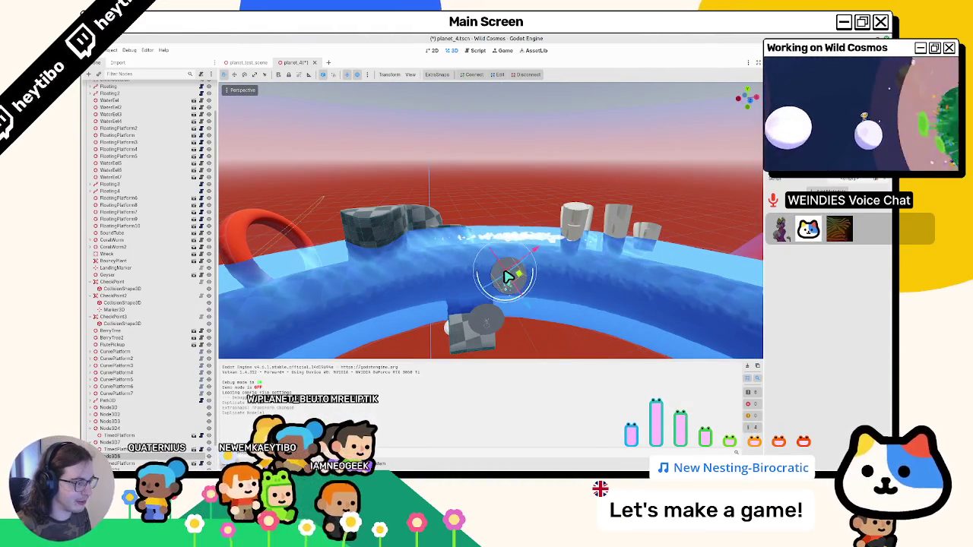
pyautogui.moveTo(508, 278)
pyautogui.mouseDown()
pyautogui.moveTo(528, 257)
pyautogui.moveTo(535, 266)
pyautogui.moveTo(515, 297)
pyautogui.moveTo(491, 304)
pyautogui.moveTo(530, 266)
pyautogui.mouseUp()
# Step: Duplicate the selected platform with Ctrl+D and view the ring from a new angle
pyautogui.hotkey('ctrl', 'd')
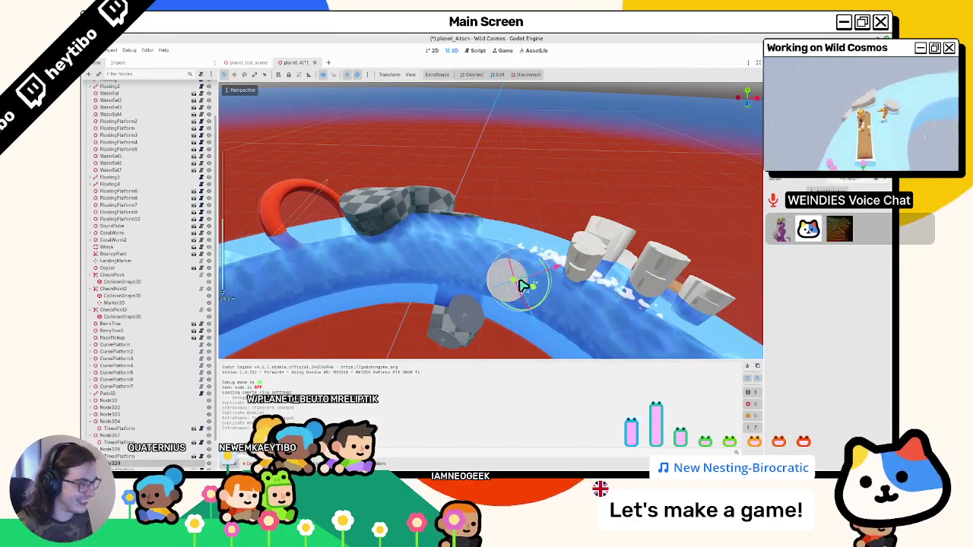
pyautogui.moveTo(480, 314); pyautogui.dragTo(174, 398)
pyautogui.scroll(-2, 136, 454)
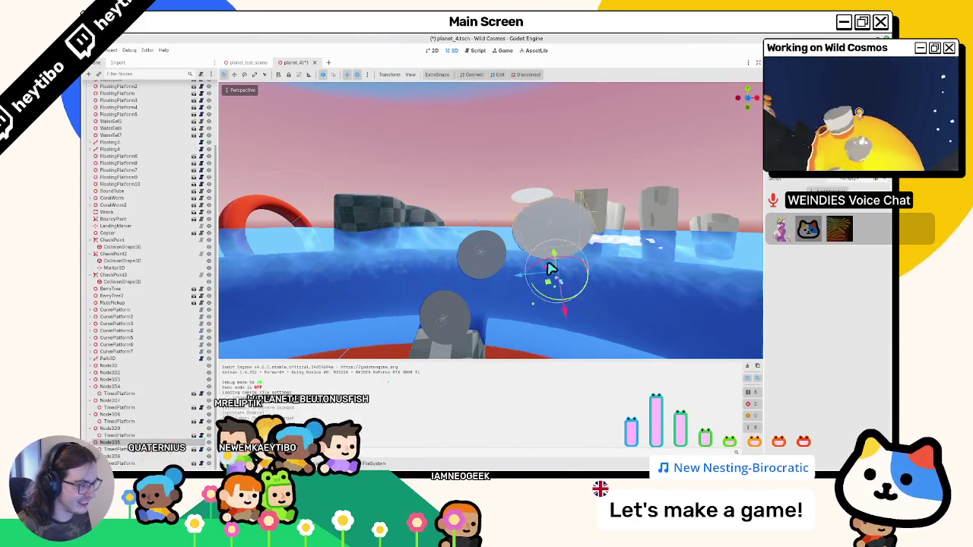
pyautogui.moveTo(509, 295)
pyautogui.mouseDown()
pyautogui.moveTo(522, 304)
pyautogui.moveTo(110, 376)
pyautogui.mouseUp()
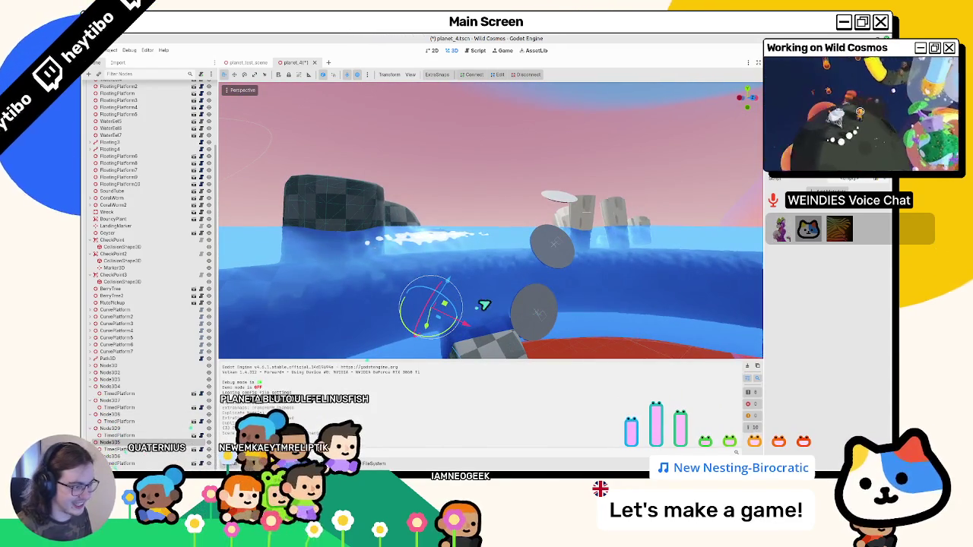
# Step: Save the scene, duplicate the platform again, and slide the copy along the ring
pyautogui.hotkey('ctrl', 's')
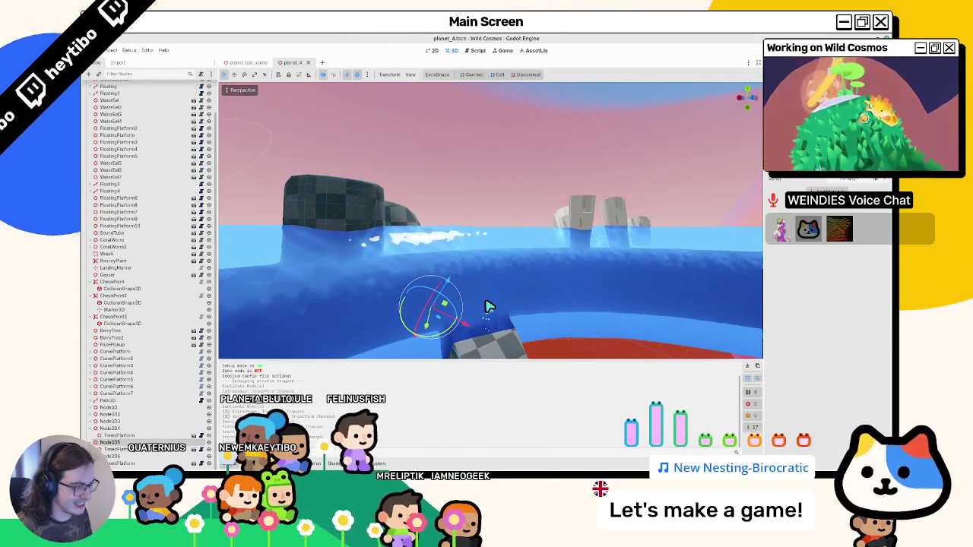
pyautogui.scroll(3, 486, 306)
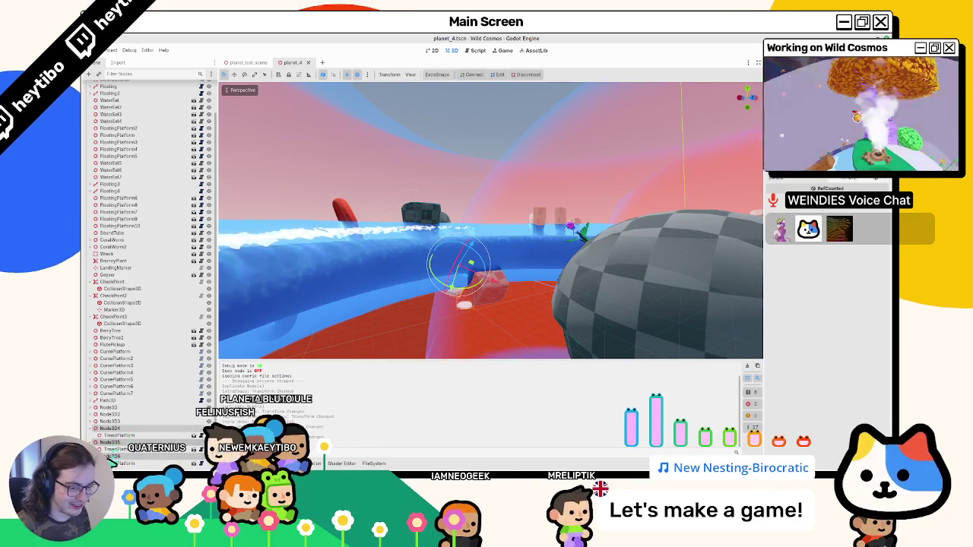
pyautogui.hotkey('ctrl', 'd')
pyautogui.press('f')
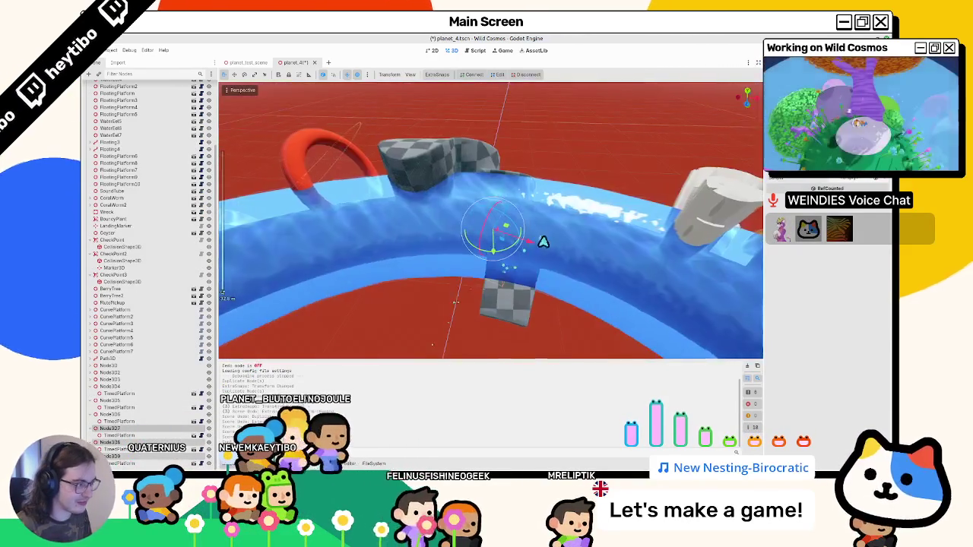
pyautogui.moveTo(543, 242)
pyautogui.mouseDown()
pyautogui.moveTo(637, 271)
pyautogui.moveTo(661, 295)
pyautogui.moveTo(403, 289)
pyautogui.moveTo(441, 299)
pyautogui.moveTo(354, 269)
pyautogui.moveTo(304, 176)
pyautogui.moveTo(304, 244)
pyautogui.moveTo(251, 304)
pyautogui.mouseUp()
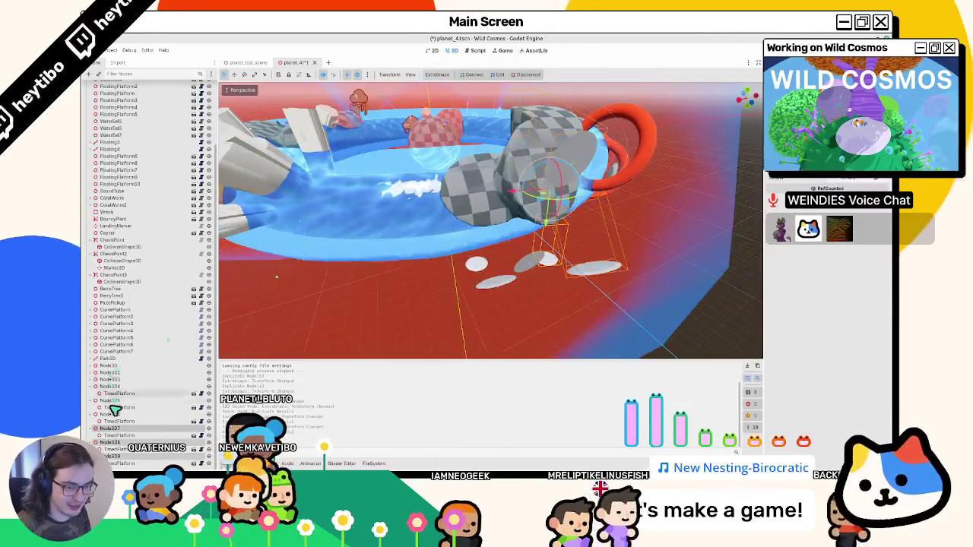
# Step: Move the grey disc platform into place near the pillar platform
pyautogui.moveTo(487, 185); pyautogui.dragTo(474, 254)
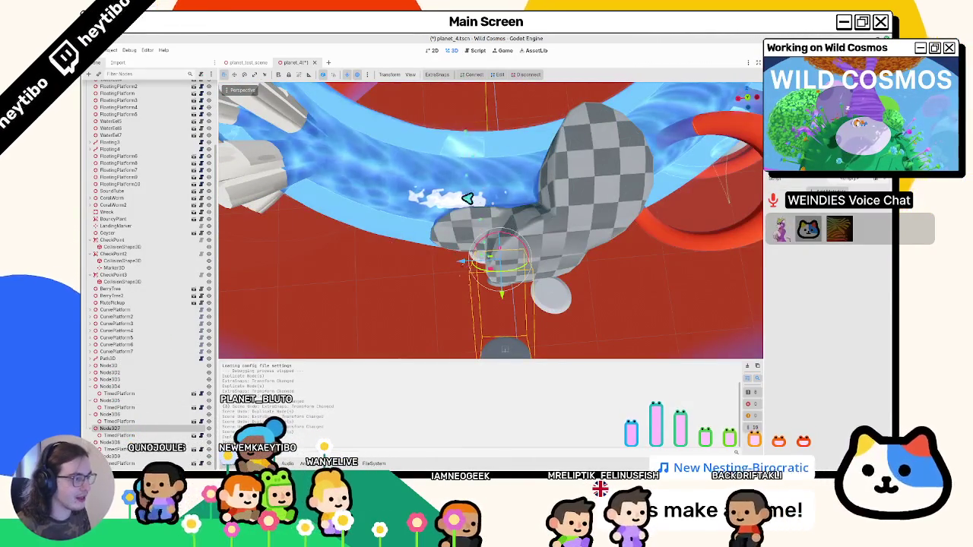
pyautogui.moveTo(471, 200)
pyautogui.mouseDown()
pyautogui.moveTo(480, 177)
pyautogui.moveTo(339, 220)
pyautogui.moveTo(348, 272)
pyautogui.moveTo(319, 215)
pyautogui.moveTo(410, 159)
pyautogui.moveTo(506, 218)
pyautogui.moveTo(561, 228)
pyautogui.mouseUp()
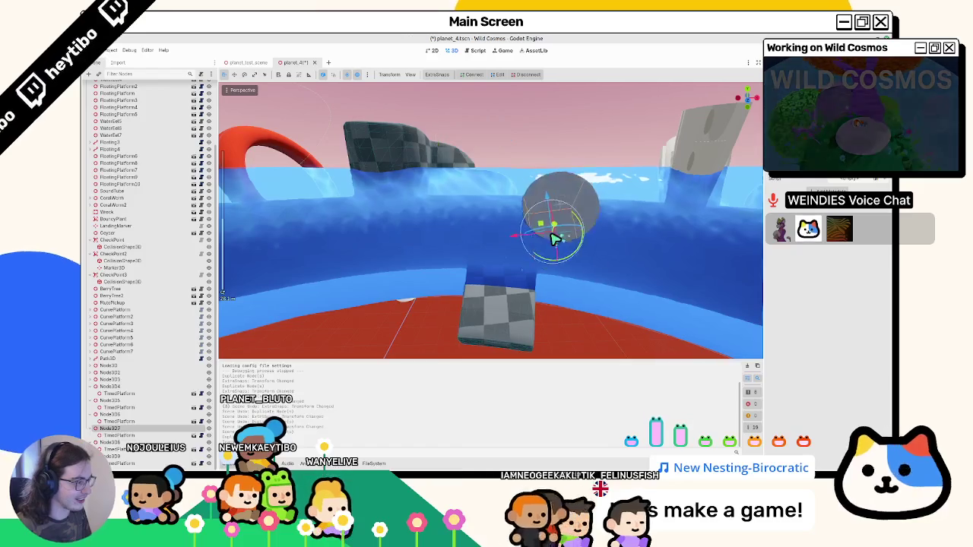
pyautogui.click(551, 244)
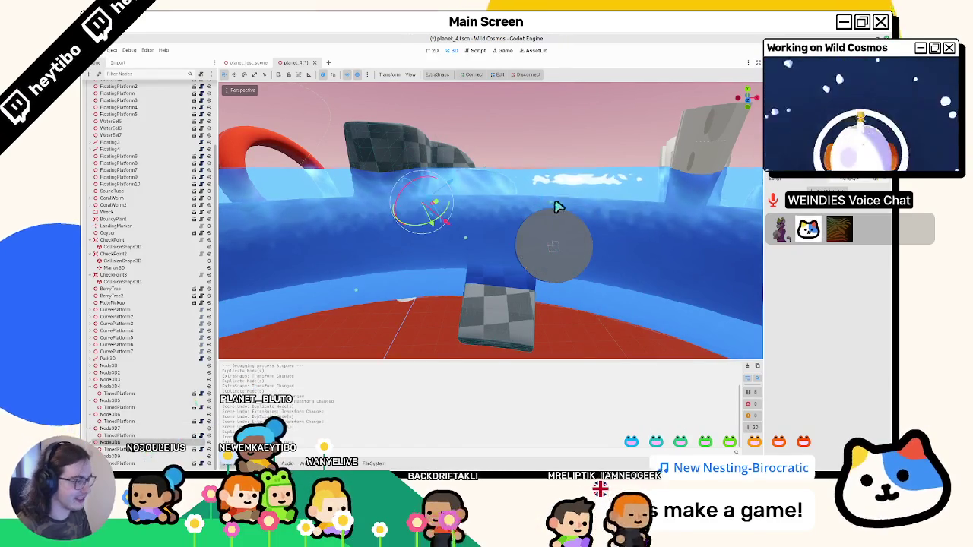
pyautogui.moveTo(558, 206)
pyautogui.mouseDown()
pyautogui.moveTo(459, 228)
pyautogui.moveTo(454, 241)
pyautogui.moveTo(470, 233)
pyautogui.moveTo(285, 359)
pyautogui.moveTo(445, 309)
pyautogui.mouseUp()
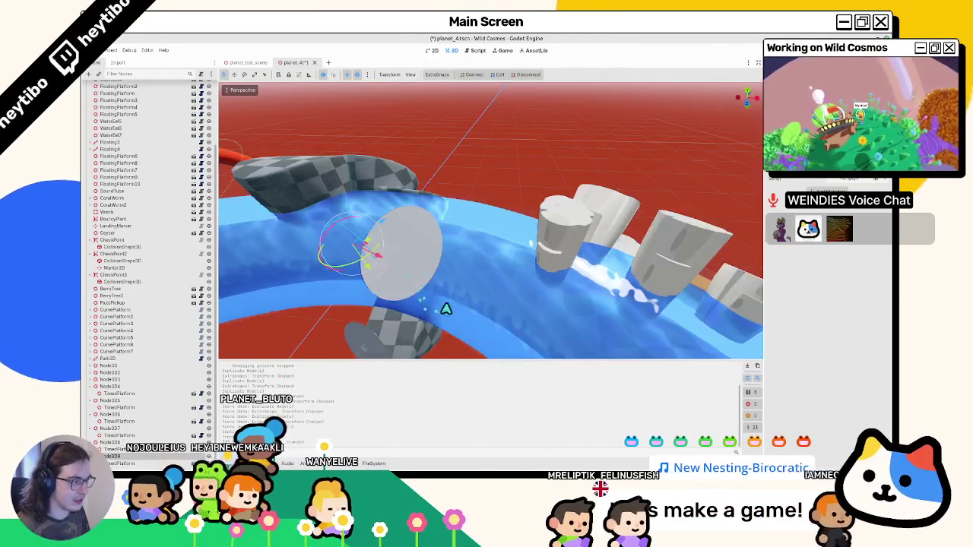
pyautogui.moveTo(511, 261)
pyautogui.mouseDown()
pyautogui.moveTo(494, 317)
pyautogui.moveTo(529, 284)
pyautogui.moveTo(509, 235)
pyautogui.moveTo(436, 189)
pyautogui.mouseUp()
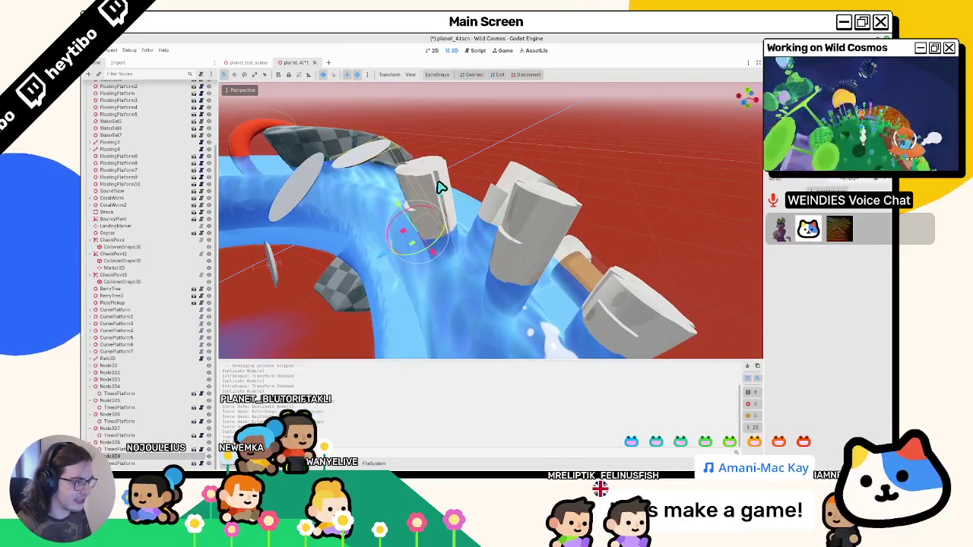
pyautogui.click(440, 186)
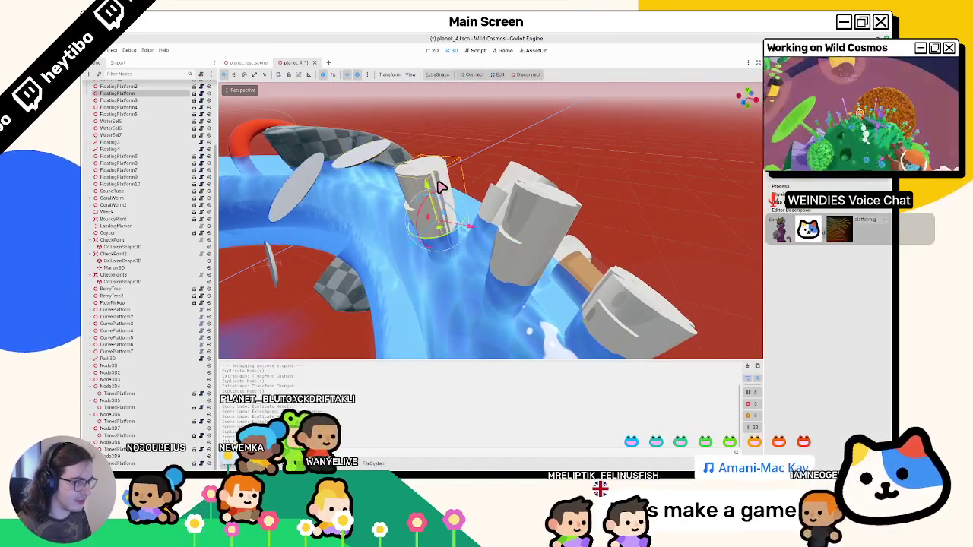
# Step: Open floating_platform.tscn and turn off collision layer 1 and mask 1 on Body
pyautogui.click(193, 94)
pyautogui.click(133, 94)
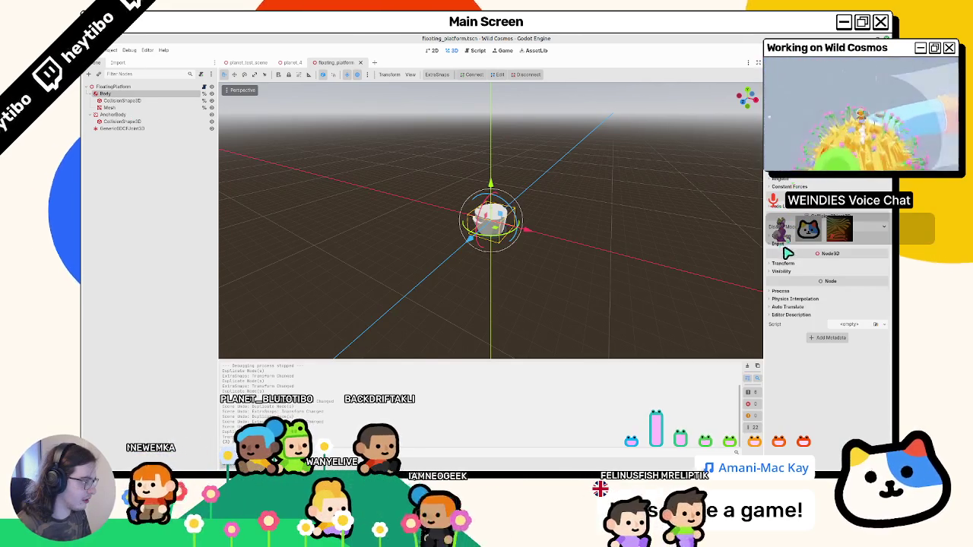
pyautogui.click(791, 238)
pyautogui.click(775, 255)
pyautogui.click(775, 285)
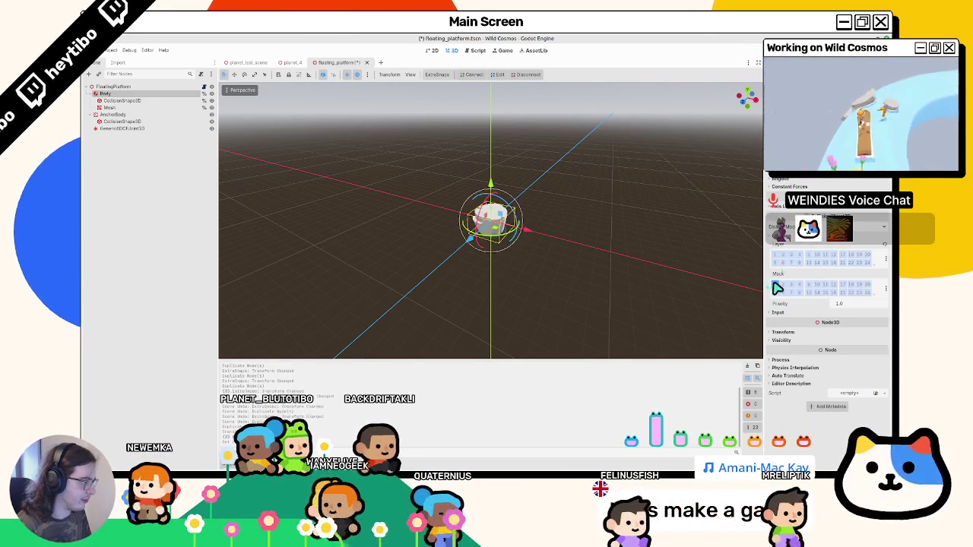